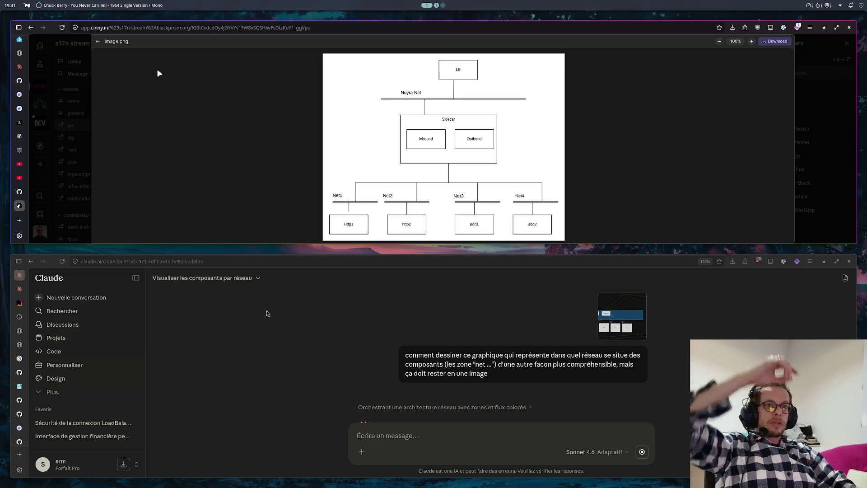
- Close the reference network diagram image and switch to the D2 diagramming site
{"action": "key", "text": "super+q"}
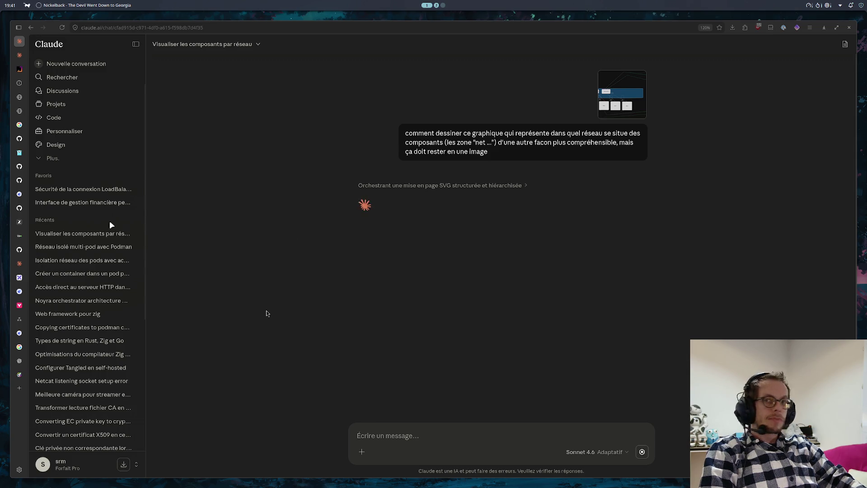
{"action": "left_click", "coordinate": [20, 292]}
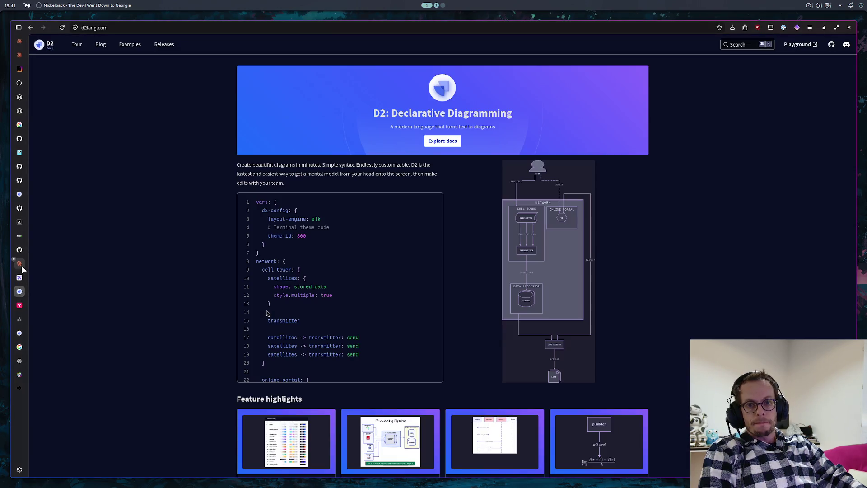
- Switch from the D2 homepage to the diagrams.net drawing with the Actor and Loadbalancer
{"action": "left_click", "coordinate": [24, 317]}
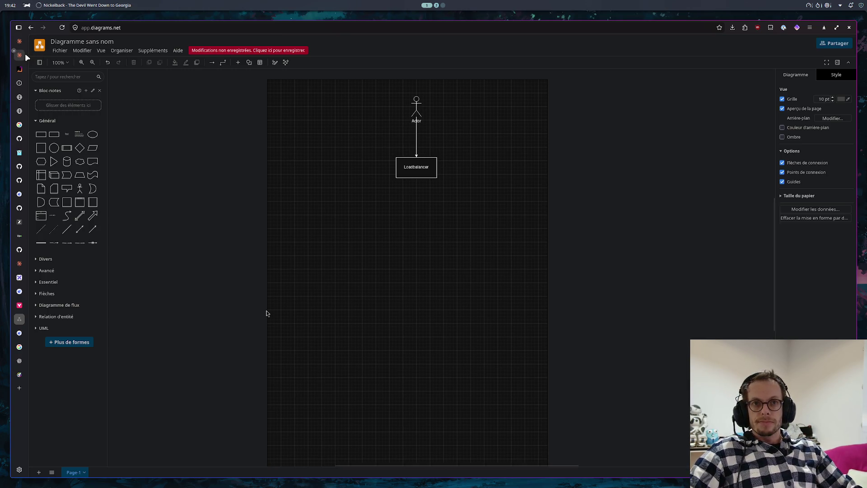
- Bring up the ChatGPT-generated service mesh architecture image
{"action": "left_click", "coordinate": [19, 360]}
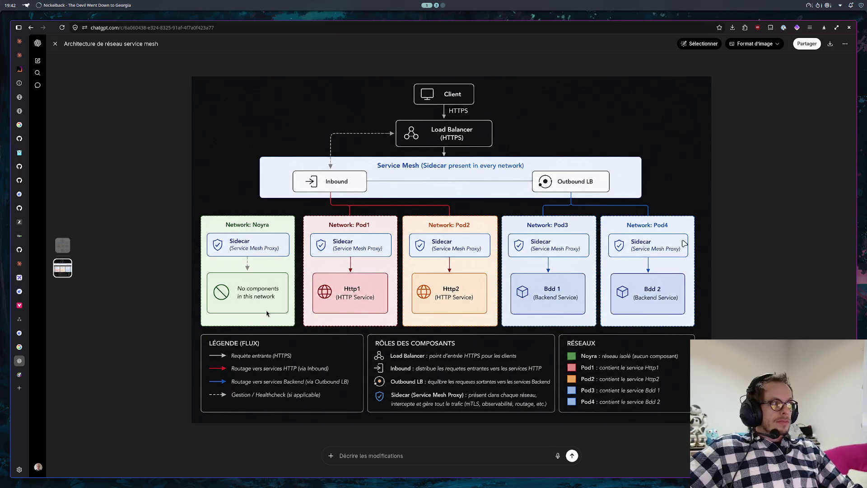
{"action": "key", "text": "alt+Tab"}
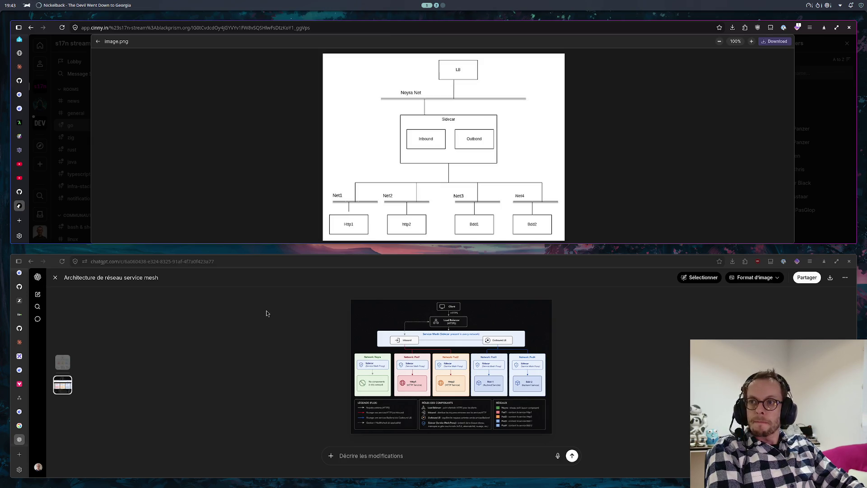
{"action": "key", "text": "super+Up"}
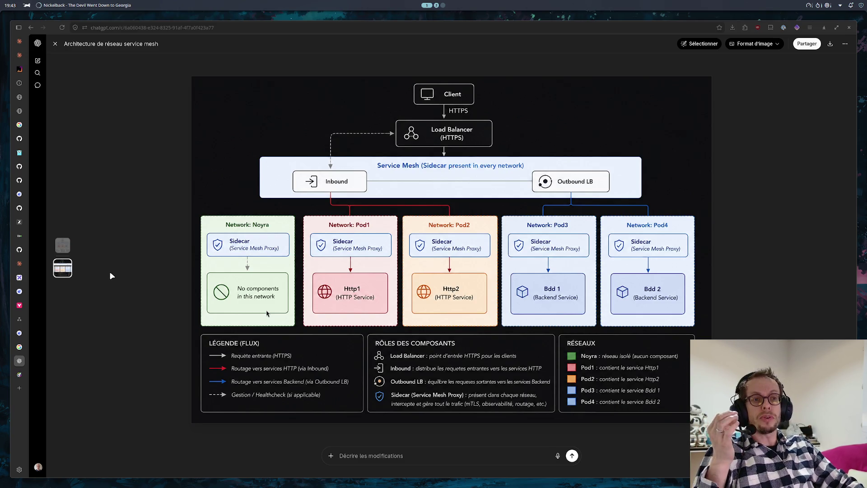
{"action": "left_click", "coordinate": [21, 319]}
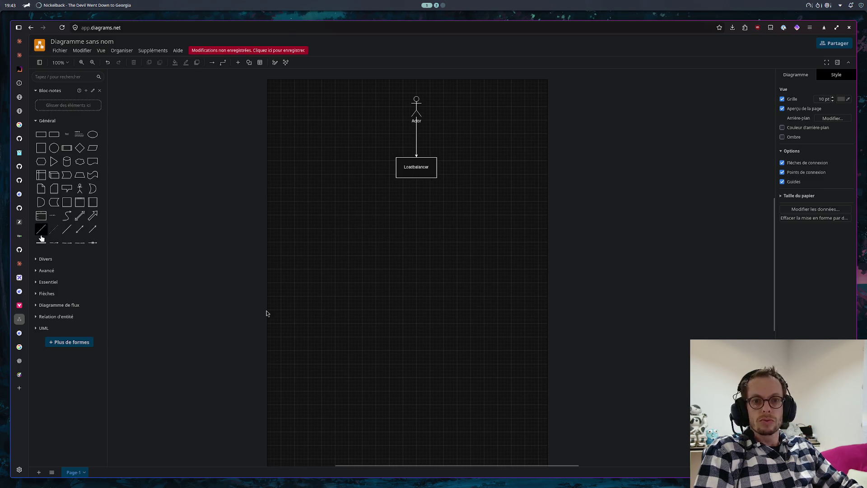
- Draw a long horizontal line below the Loadbalancer, discarding a first bent attempt
{"action": "left_click", "coordinate": [79, 231]}
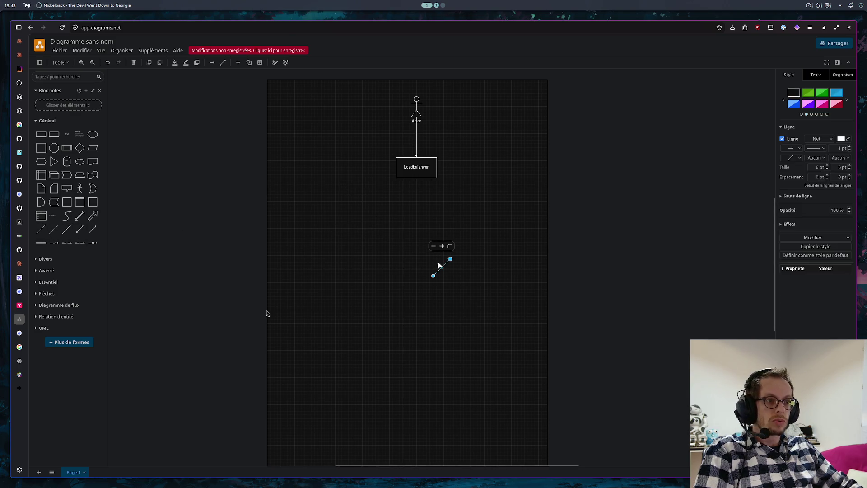
{"action": "left_click_drag", "start_coordinate": [441, 267], "coordinate": [372, 208]}
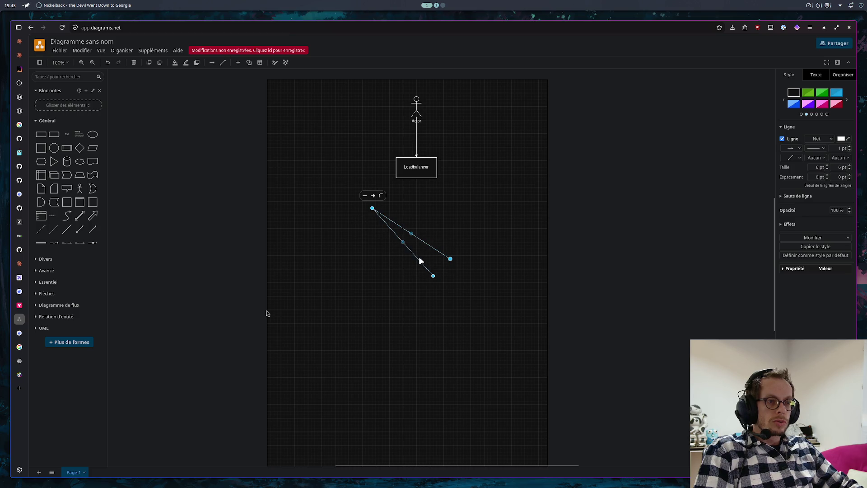
{"action": "key", "text": "Delete"}
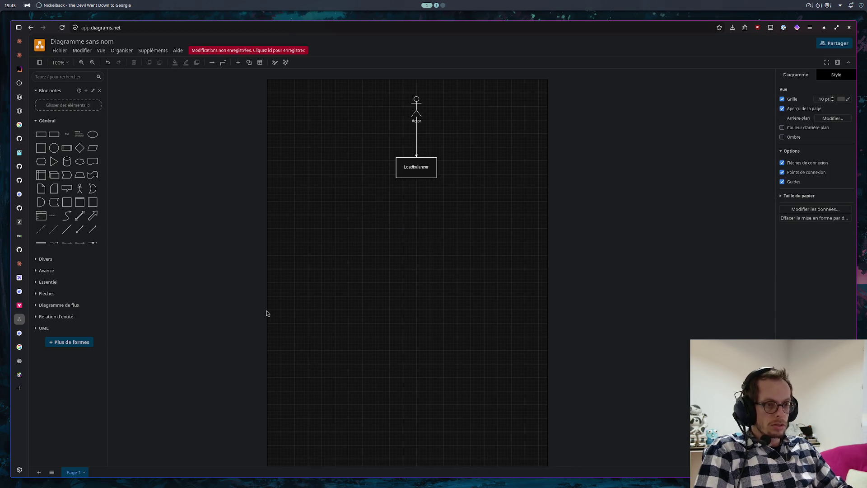
{"action": "left_click", "coordinate": [67, 230]}
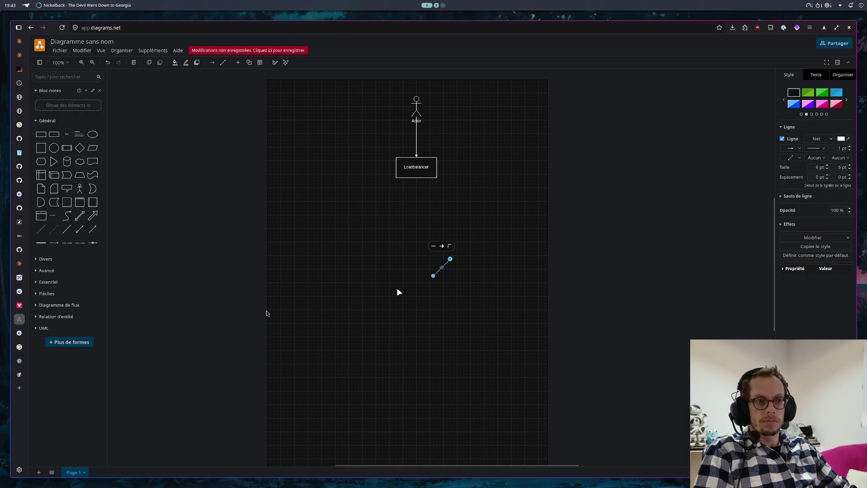
{"action": "left_click_drag", "start_coordinate": [441, 268], "coordinate": [348, 201]}
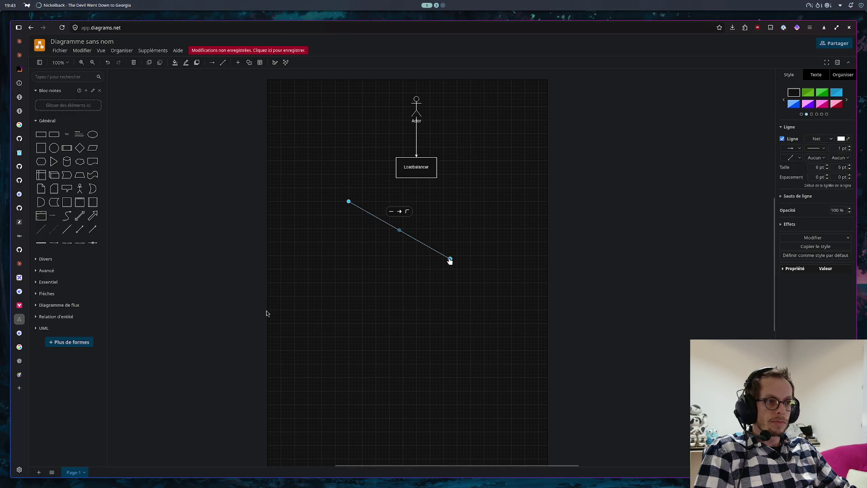
{"action": "mouse_move", "coordinate": [450, 259]}
{"action": "left_mouse_down"}
{"action": "mouse_move", "coordinate": [484, 225]}
{"action": "mouse_move", "coordinate": [488, 202]}
{"action": "left_mouse_up"}
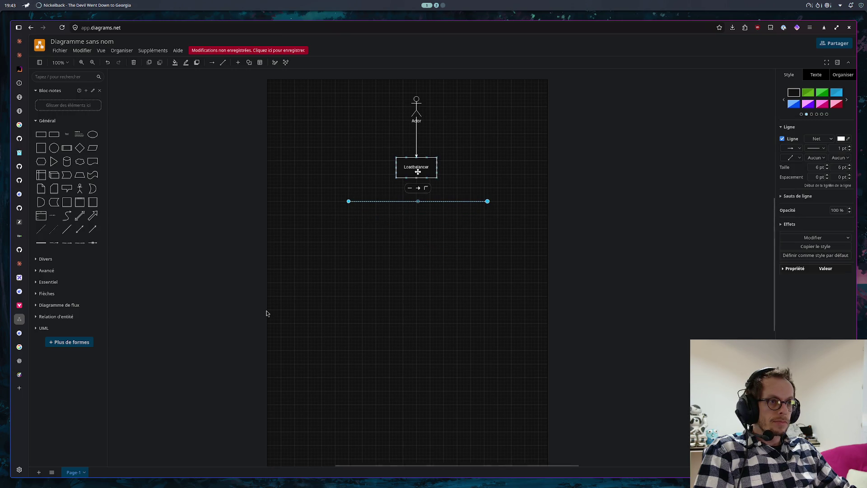
- Flatten the Loadbalancer box to 120 x 30 and raise the bar level beneath it
{"action": "left_click", "coordinate": [416, 158]}
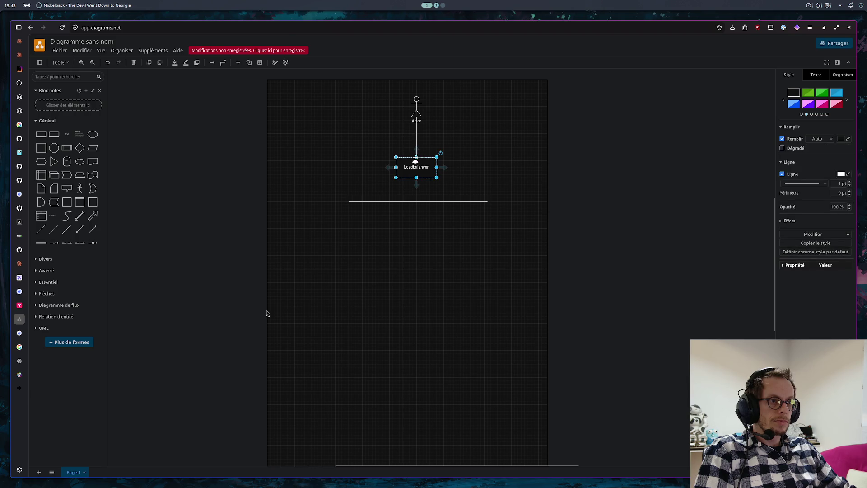
{"action": "left_click_drag", "start_coordinate": [416, 158], "coordinate": [416, 134]}
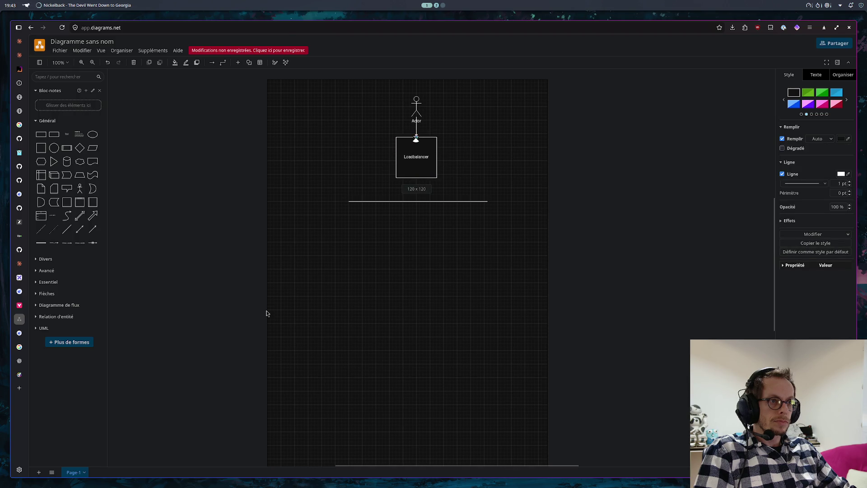
{"action": "left_click_drag", "start_coordinate": [415, 178], "coordinate": [418, 150]}
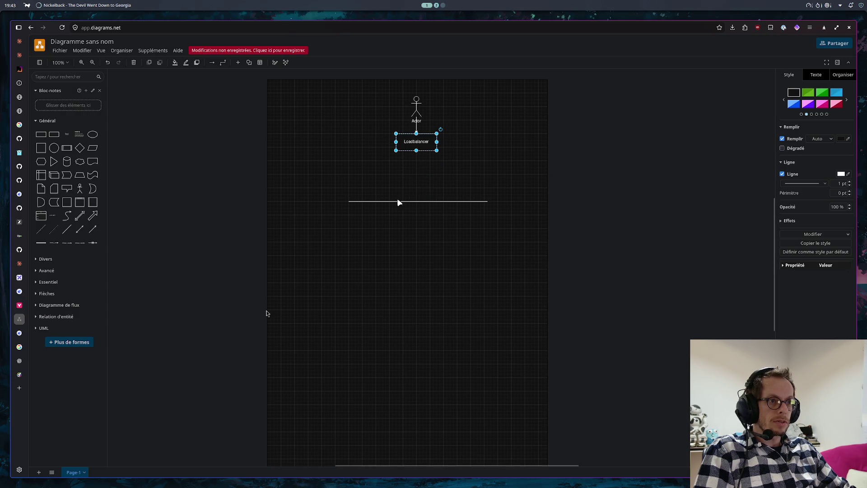
{"action": "left_click", "coordinate": [349, 202]}
{"action": "mouse_move", "coordinate": [348, 201]}
{"action": "left_mouse_down"}
{"action": "mouse_move", "coordinate": [350, 166]}
{"action": "mouse_move", "coordinate": [349, 175]}
{"action": "left_mouse_up"}
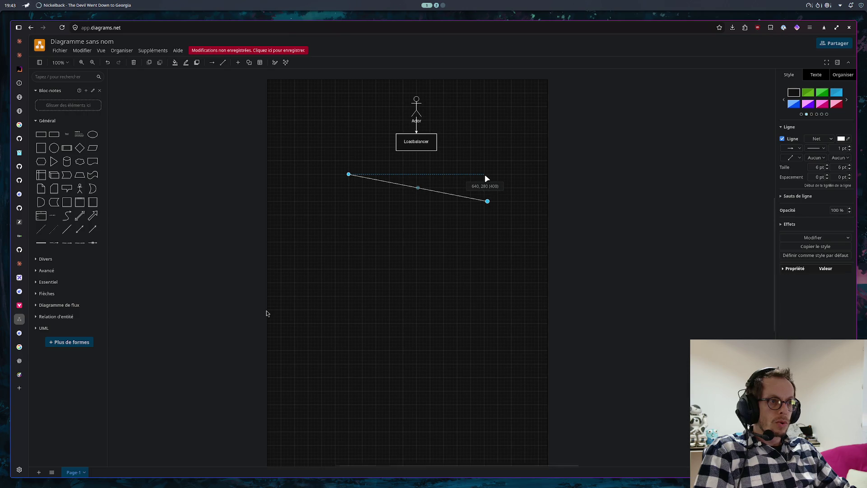
{"action": "left_click_drag", "start_coordinate": [485, 179], "coordinate": [485, 174]}
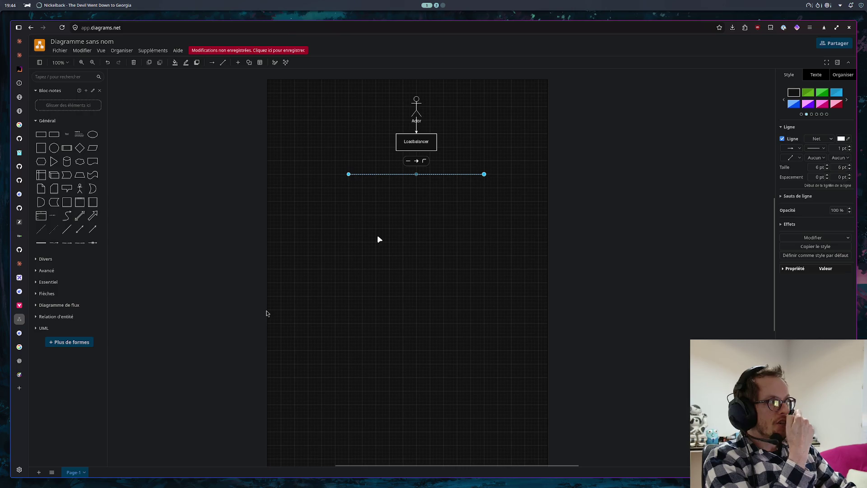
{"action": "left_click", "coordinate": [428, 223]}
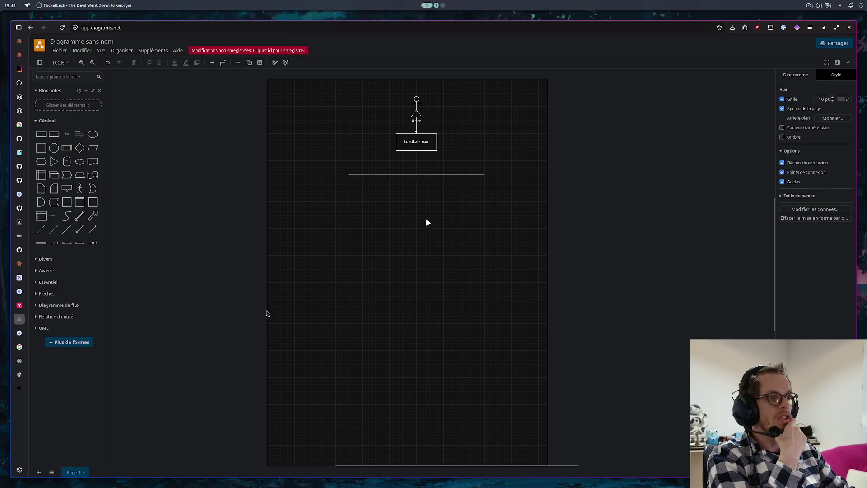
- Connect the Loadbalancer down to the bar and duplicate the bar into a double bus line
{"action": "left_click", "coordinate": [66, 230]}
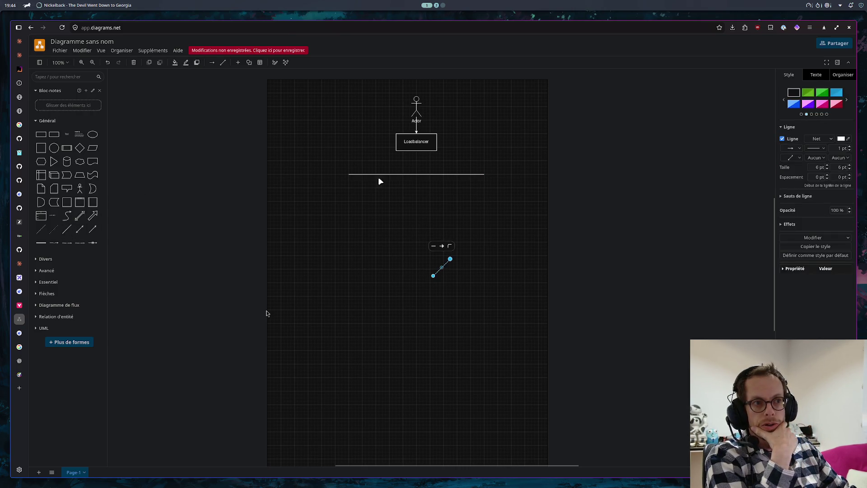
{"action": "left_click_drag", "start_coordinate": [451, 258], "coordinate": [418, 150]}
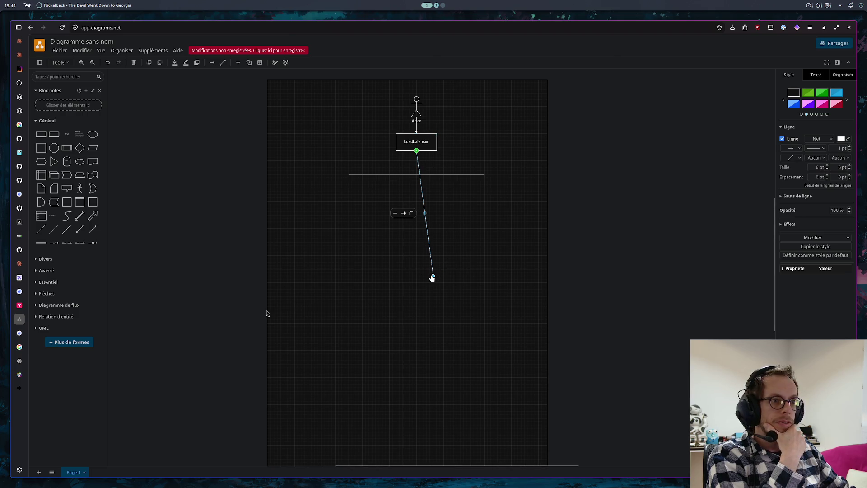
{"action": "left_click_drag", "start_coordinate": [432, 277], "coordinate": [416, 174]}
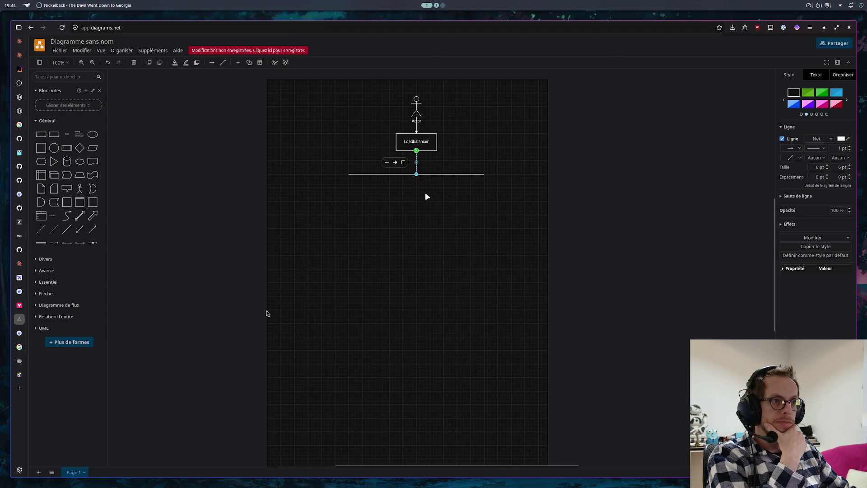
{"action": "left_click", "coordinate": [373, 174]}
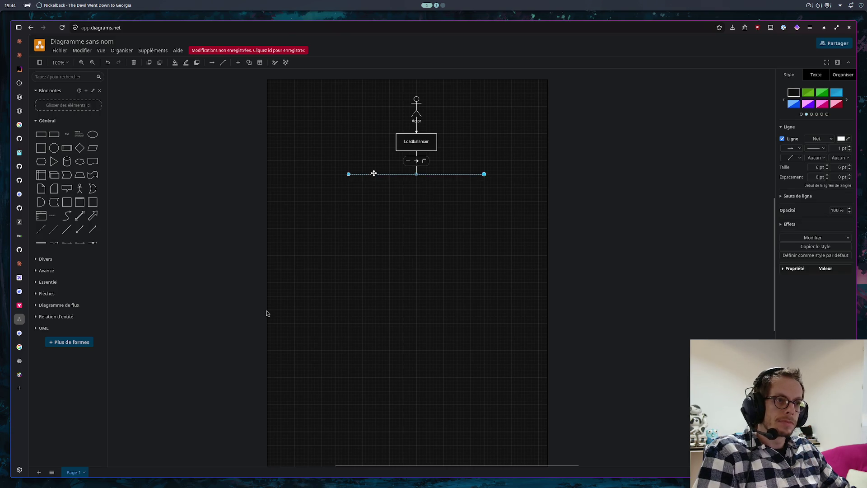
{"action": "left_click_drag", "start_coordinate": [374, 174], "coordinate": [462, 178]}
{"action": "left_click", "coordinate": [459, 213]}
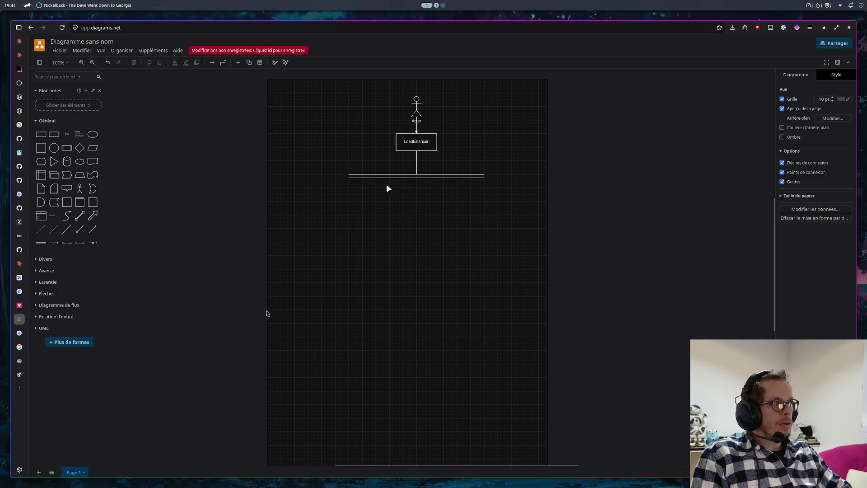
- Add a short vertical drop line hanging from the bus
{"action": "left_click", "coordinate": [66, 231]}
{"action": "left_click_drag", "start_coordinate": [451, 261], "coordinate": [376, 178]}
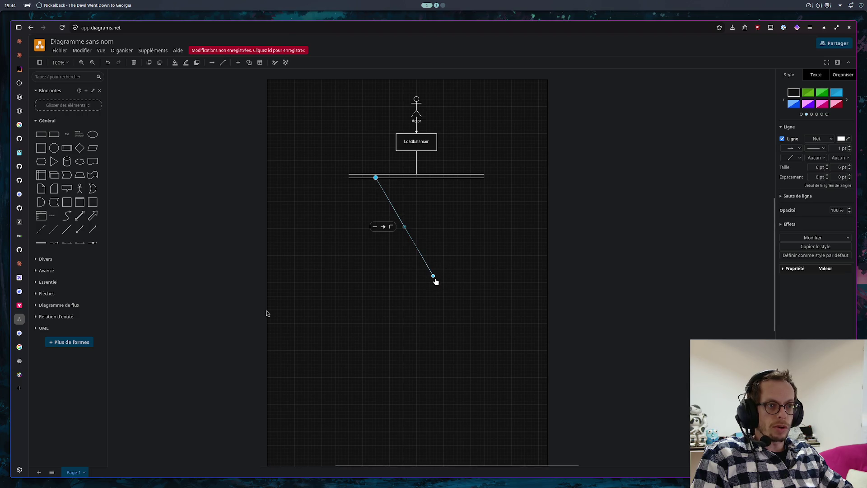
{"action": "left_click_drag", "start_coordinate": [388, 218], "coordinate": [376, 201]}
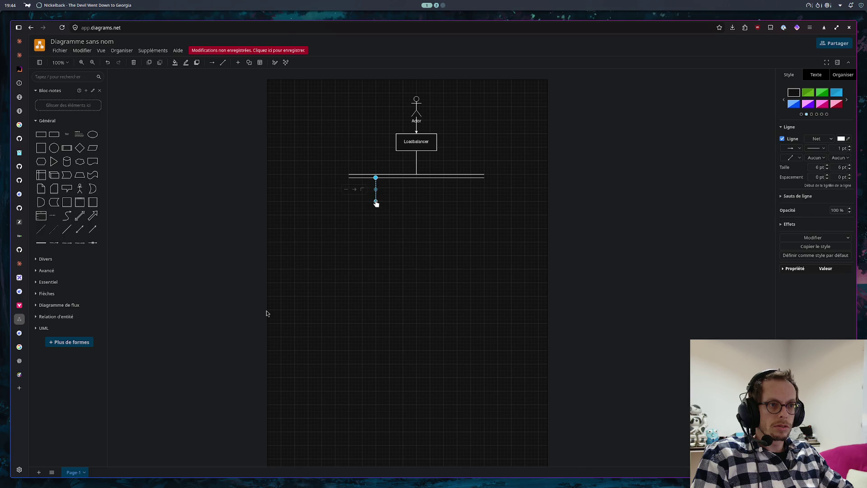
{"action": "left_click", "coordinate": [407, 220]}
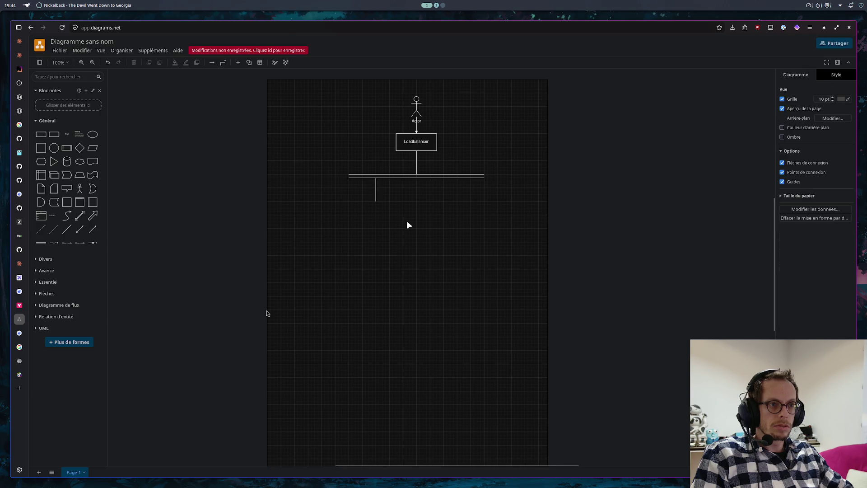
{"action": "left_click", "coordinate": [40, 149]}
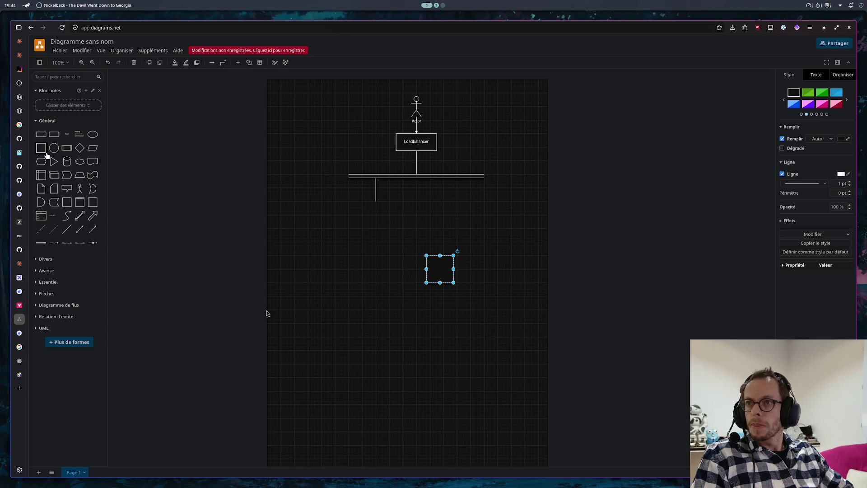
{"action": "mouse_move", "coordinate": [53, 162]}
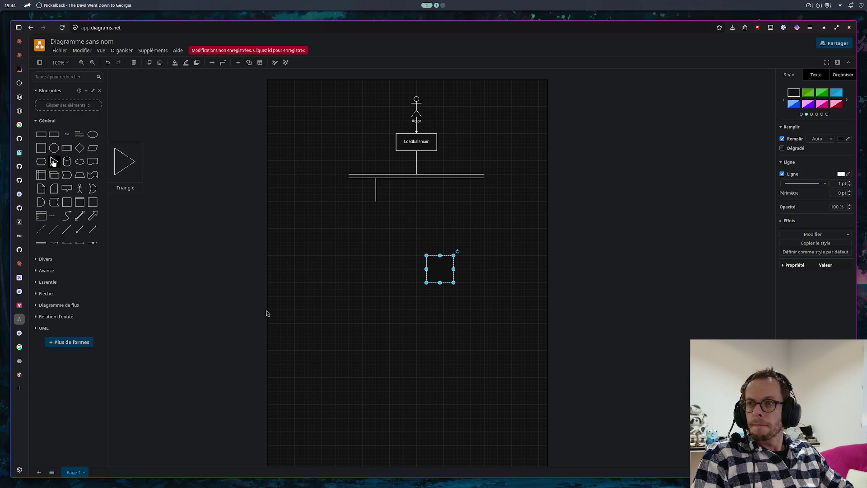
- Move and enlarge the square under the drop line and remove the stray arrow beside it
{"action": "mouse_move", "coordinate": [54, 162]}
{"action": "left_mouse_down"}
{"action": "mouse_move", "coordinate": [381, 217]}
{"action": "mouse_move", "coordinate": [392, 230]}
{"action": "mouse_move", "coordinate": [483, 258]}
{"action": "left_mouse_up"}
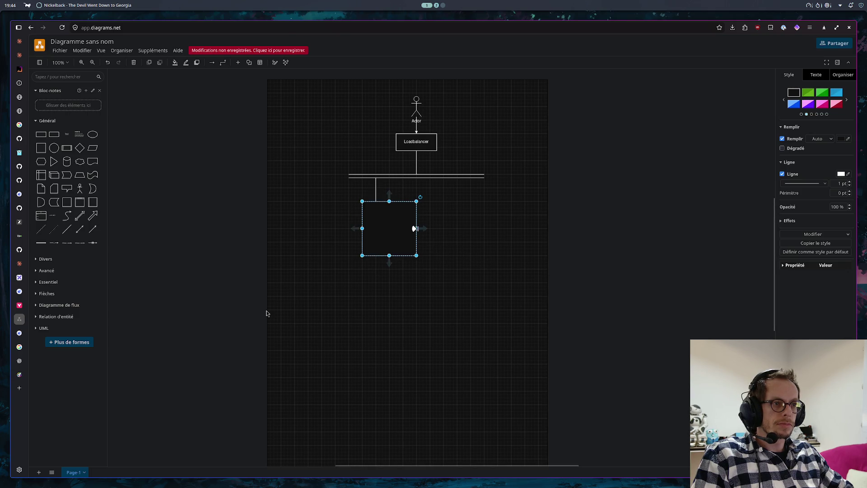
{"action": "left_click_drag", "start_coordinate": [415, 228], "coordinate": [463, 247]}
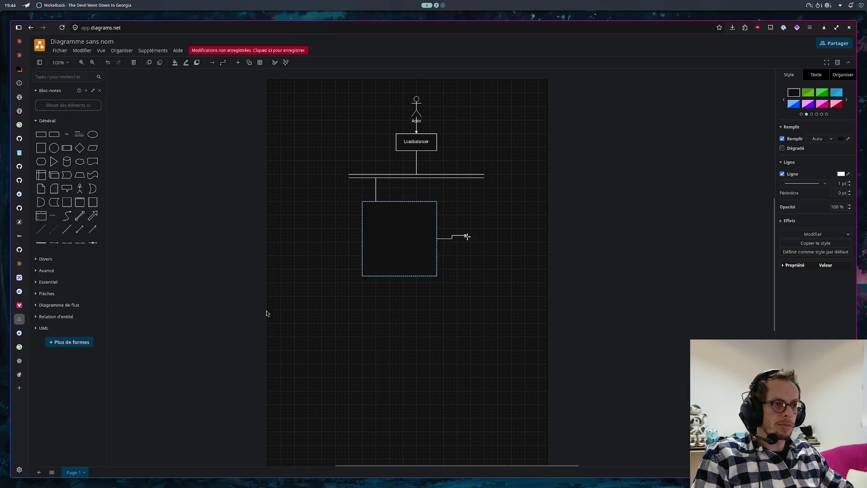
{"action": "left_click", "coordinate": [454, 255]}
{"action": "key", "text": "Tab"}
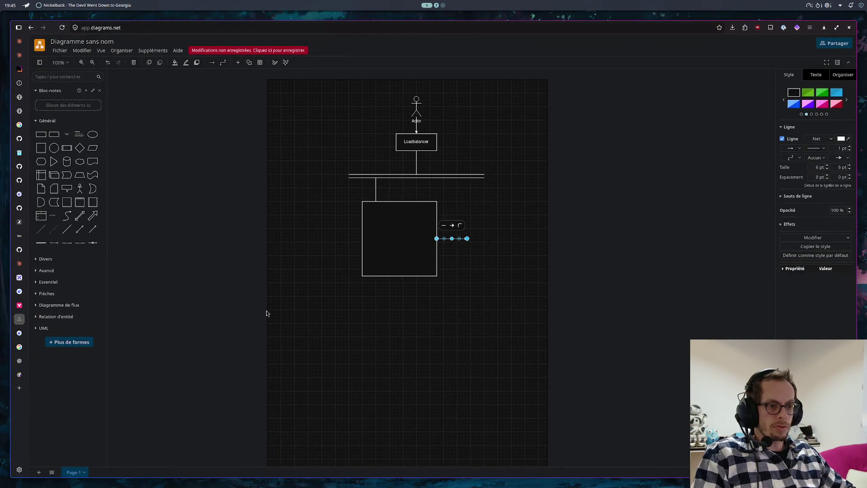
{"action": "key", "text": "Escape"}
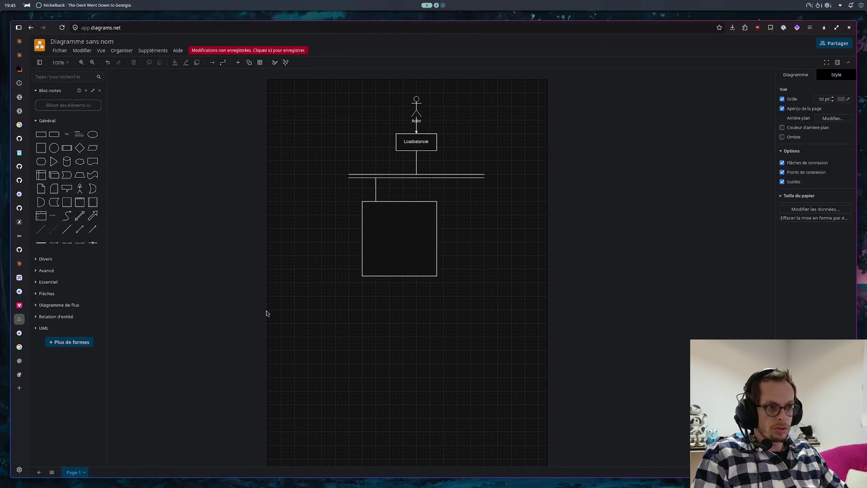
- Replace the square with a wider empty rectangle hanging from the bus drop line
{"action": "left_click", "coordinate": [423, 230]}
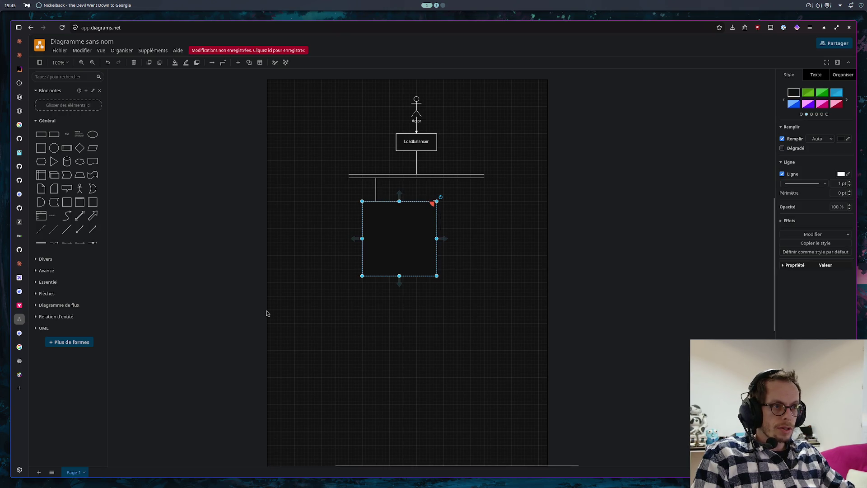
{"action": "mouse_move", "coordinate": [433, 238]}
{"action": "left_mouse_down"}
{"action": "mouse_move", "coordinate": [443, 237]}
{"action": "mouse_move", "coordinate": [429, 235]}
{"action": "mouse_move", "coordinate": [436, 229]}
{"action": "left_mouse_up"}
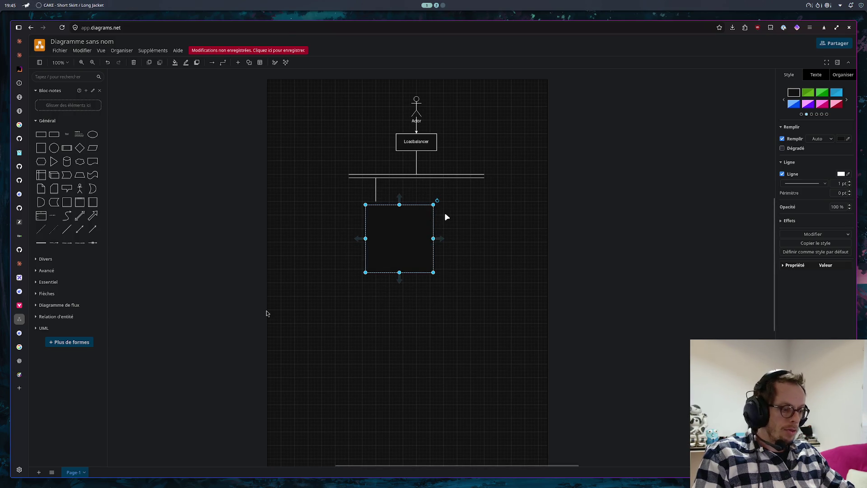
{"action": "key", "text": "Delete"}
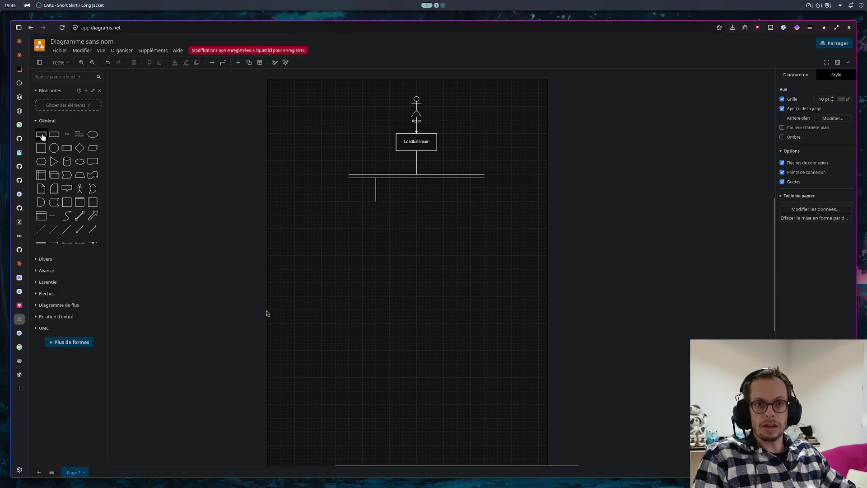
{"action": "left_click", "coordinate": [40, 133]}
{"action": "mouse_move", "coordinate": [427, 271]}
{"action": "left_mouse_down"}
{"action": "mouse_move", "coordinate": [370, 215]}
{"action": "mouse_move", "coordinate": [465, 242]}
{"action": "mouse_move", "coordinate": [470, 269]}
{"action": "left_mouse_up"}
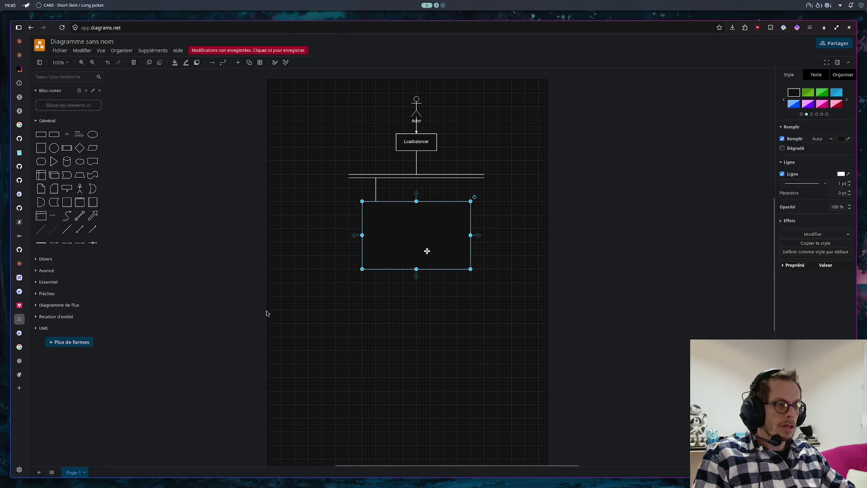
{"action": "double_click", "coordinate": [420, 207]}
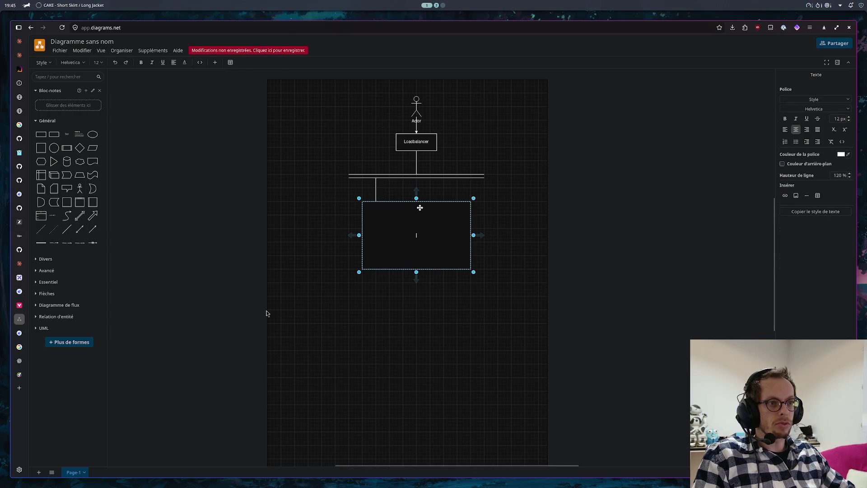
{"action": "left_click", "coordinate": [387, 366]}
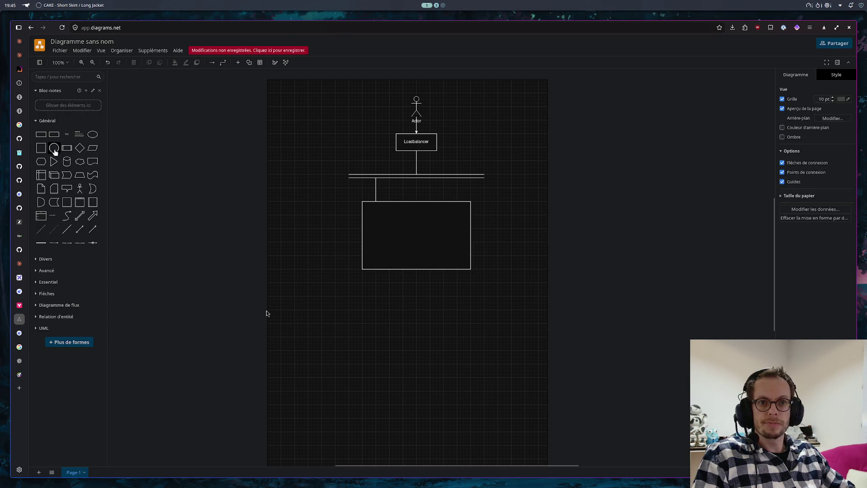
{"action": "mouse_move", "coordinate": [42, 139]}
{"action": "left_mouse_down"}
{"action": "mouse_move", "coordinate": [443, 270]}
{"action": "mouse_move", "coordinate": [403, 238]}
{"action": "mouse_move", "coordinate": [444, 239]}
{"action": "left_mouse_up"}
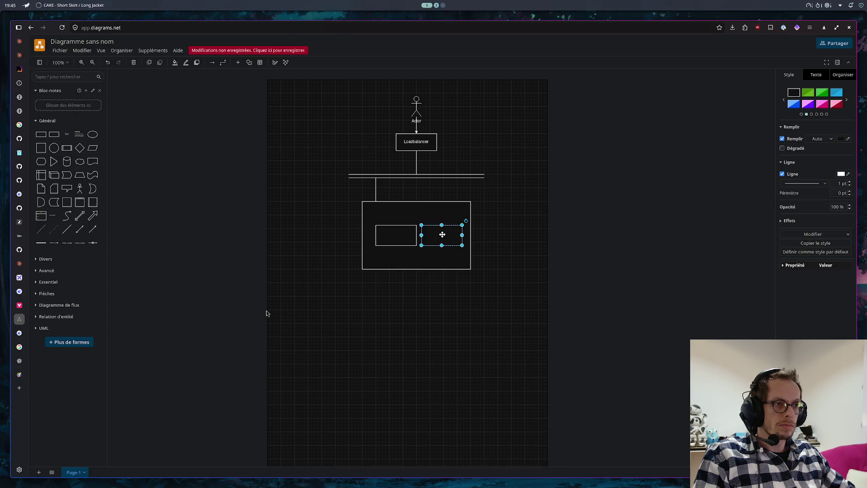
- Align the two small boxes side by side inside the large rectangle
{"action": "left_click", "coordinate": [389, 227]}
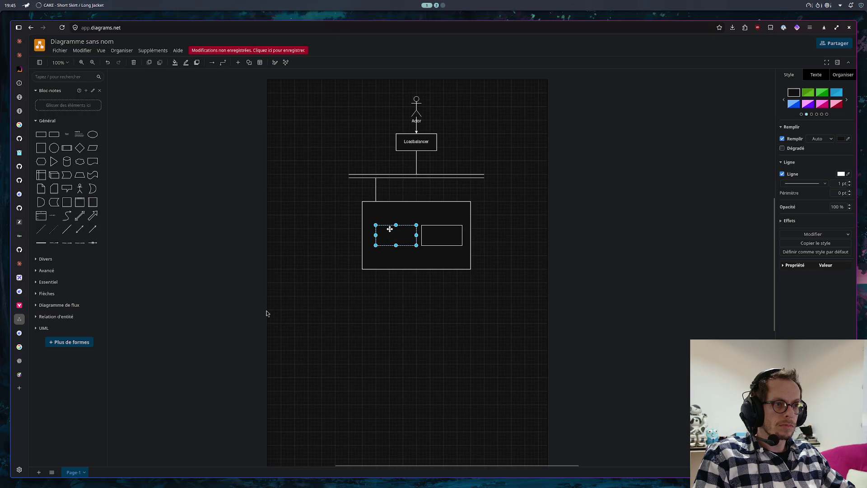
{"action": "left_click_drag", "start_coordinate": [390, 230], "coordinate": [393, 237]}
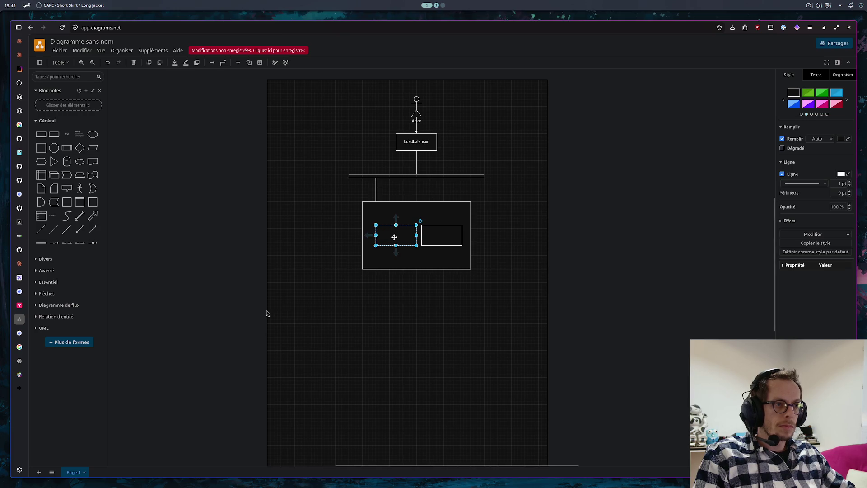
{"action": "left_click", "coordinate": [399, 277]}
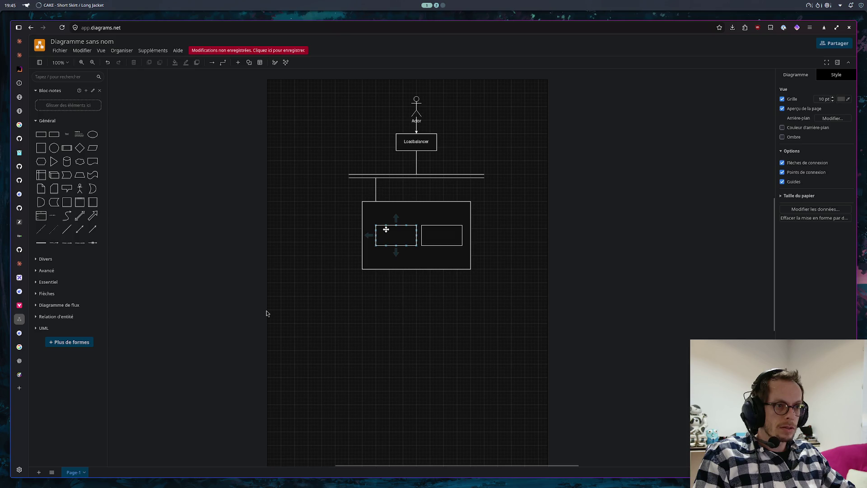
{"action": "scroll", "coordinate": [409, 247], "scroll_direction": "up", "scroll_amount": 3}
{"action": "mouse_move", "coordinate": [393, 215]}
{"action": "left_mouse_down"}
{"action": "mouse_move", "coordinate": [384, 215]}
{"action": "mouse_move", "coordinate": [404, 248]}
{"action": "left_mouse_up"}
{"action": "left_click", "coordinate": [429, 333]}
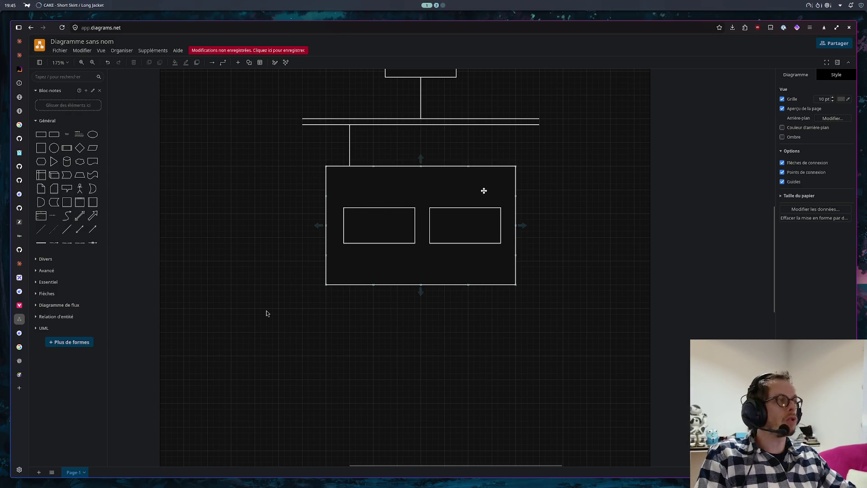
- Label the left box Inbound and the right box Outbound LB
{"action": "double_click", "coordinate": [376, 224]}
{"action": "type", "text": "I"}
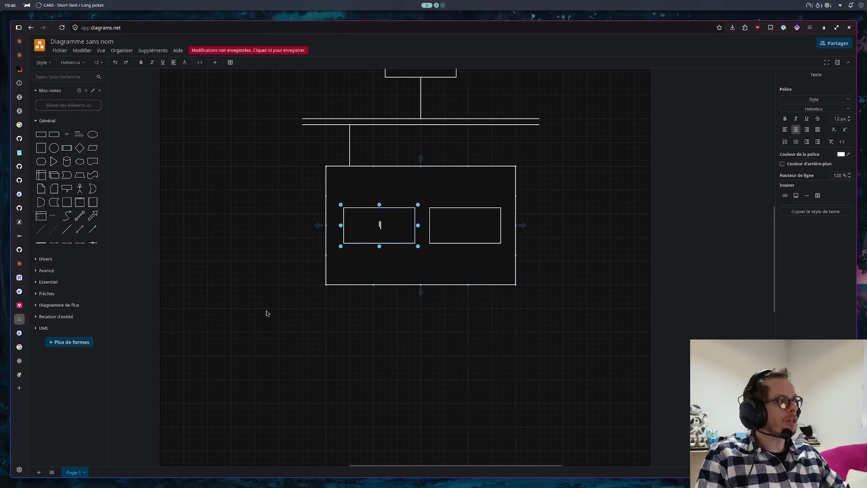
{"action": "type", "text": "nbound"}
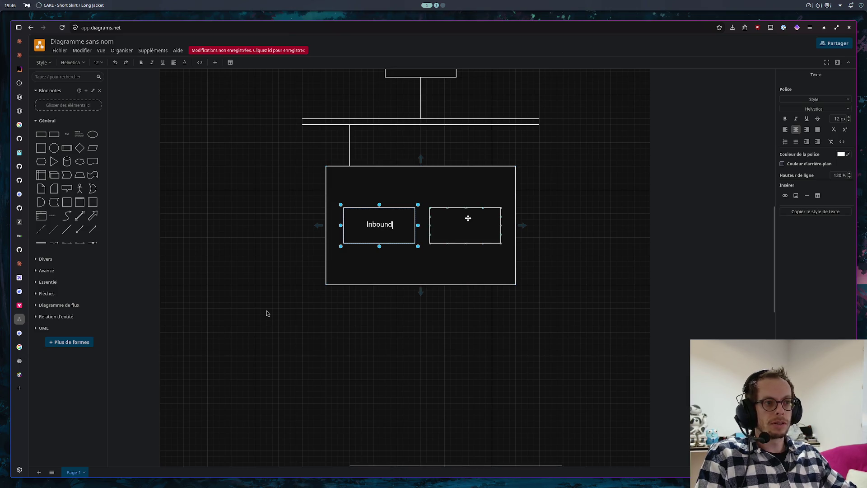
{"action": "double_click", "coordinate": [466, 225]}
{"action": "type", "text": "Ou"}
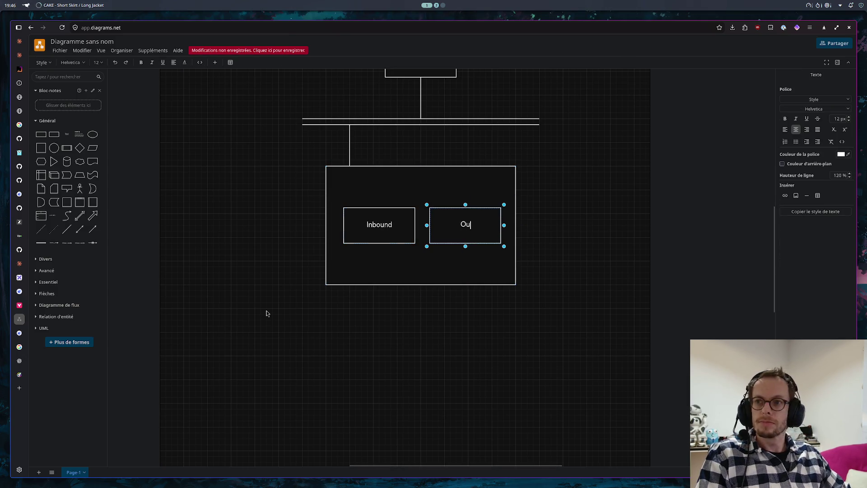
{"action": "type", "text": "tbound"}
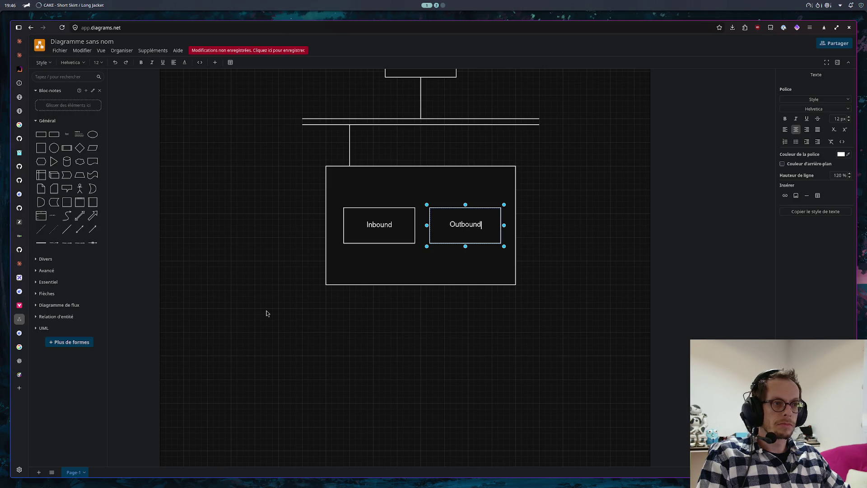
{"action": "type", "text": " LB"}
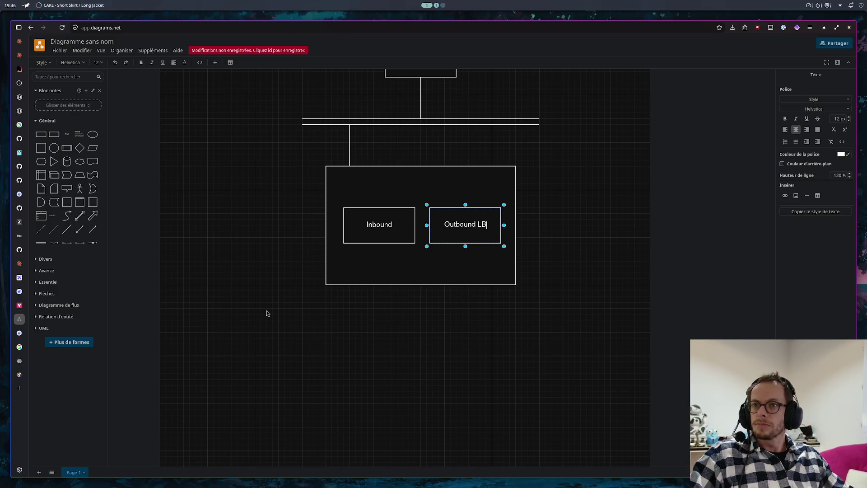
{"action": "left_click", "coordinate": [556, 293]}
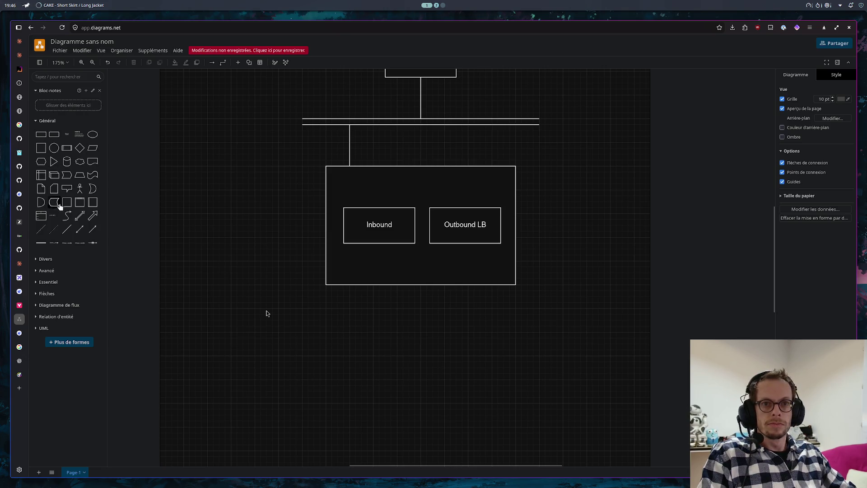
{"action": "left_click", "coordinate": [67, 229]}
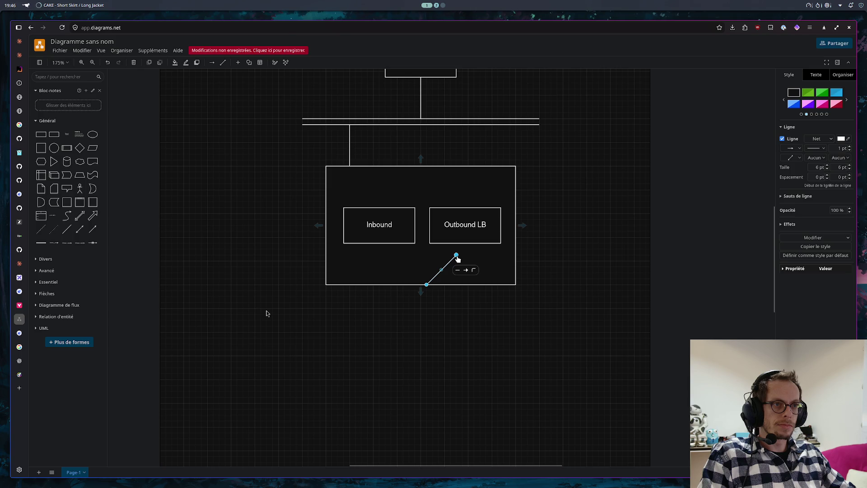
- Make the new line a short vertical drop below the large rectangle and select the upper bus
{"action": "left_click_drag", "start_coordinate": [457, 258], "coordinate": [426, 315]}
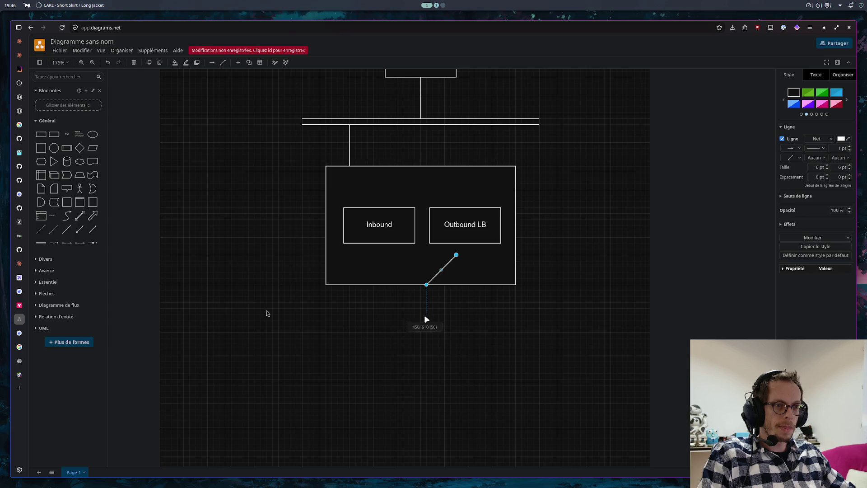
{"action": "left_click_drag", "start_coordinate": [425, 316], "coordinate": [425, 319]}
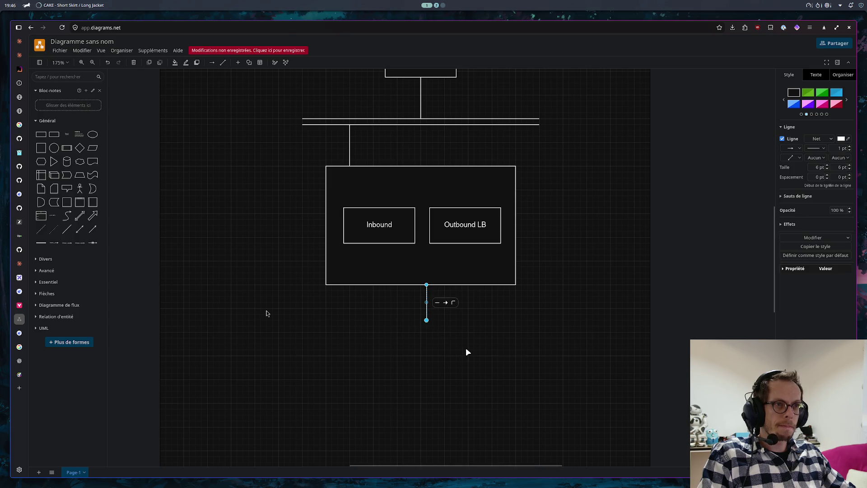
{"action": "left_click", "coordinate": [444, 331]}
{"action": "left_click", "coordinate": [346, 119]}
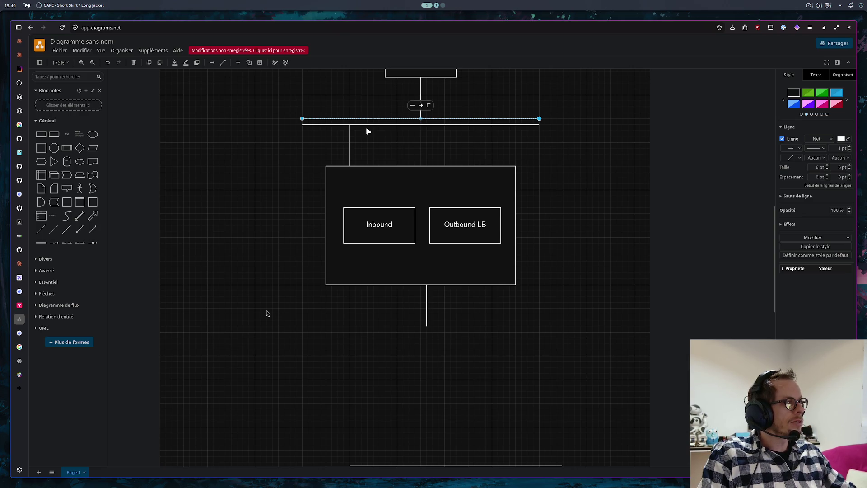
{"action": "left_click", "coordinate": [427, 316]}
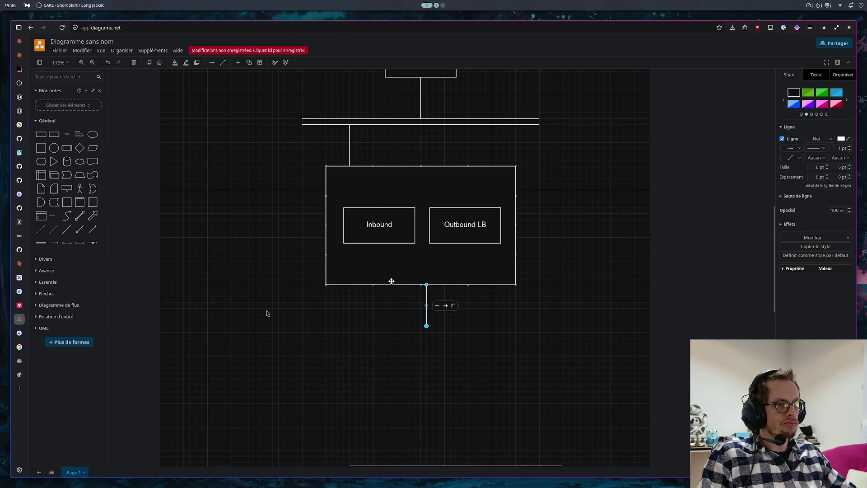
{"action": "left_click", "coordinate": [383, 324]}
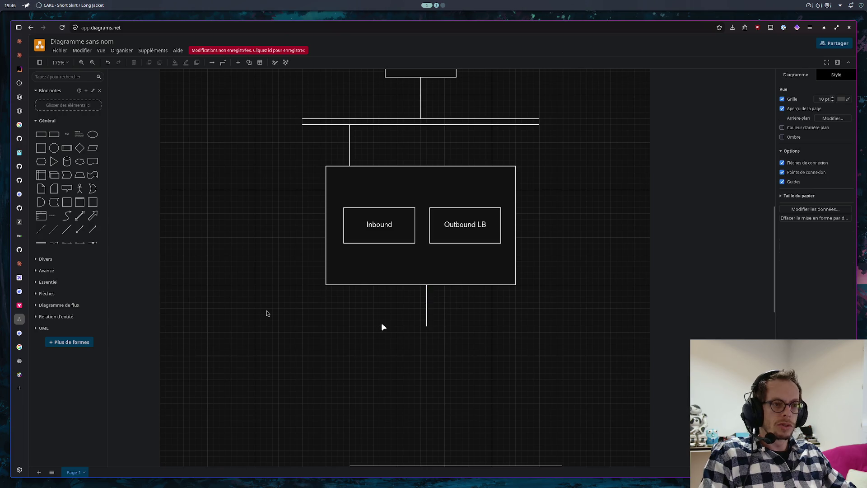
{"action": "left_click", "coordinate": [361, 118]}
- Paste a copy of the upper bus and line it up under the drop line as a lower bus
{"action": "key", "text": "ctrl+v"}
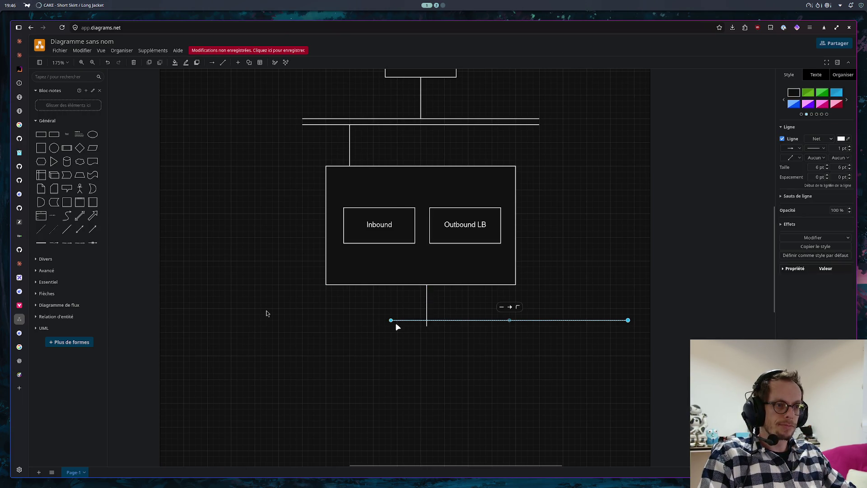
{"action": "left_click_drag", "start_coordinate": [476, 319], "coordinate": [398, 326]}
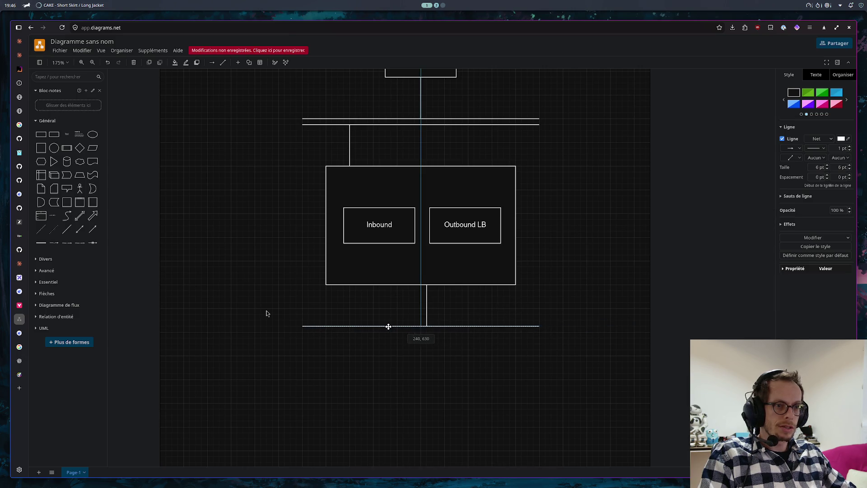
{"action": "left_click_drag", "start_coordinate": [397, 326], "coordinate": [387, 326]}
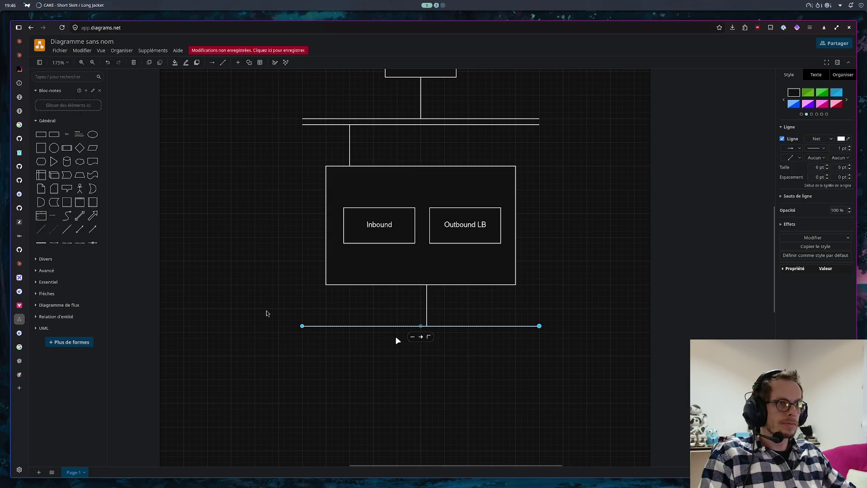
{"action": "left_click", "coordinate": [388, 366]}
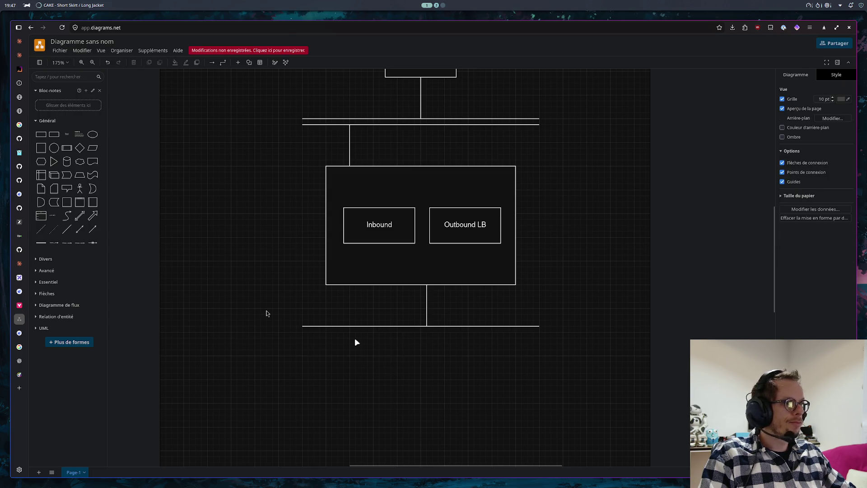
{"action": "left_click", "coordinate": [303, 327]}
- Extend the lower bus further to the left
{"action": "left_click_drag", "start_coordinate": [303, 328], "coordinate": [224, 331]}
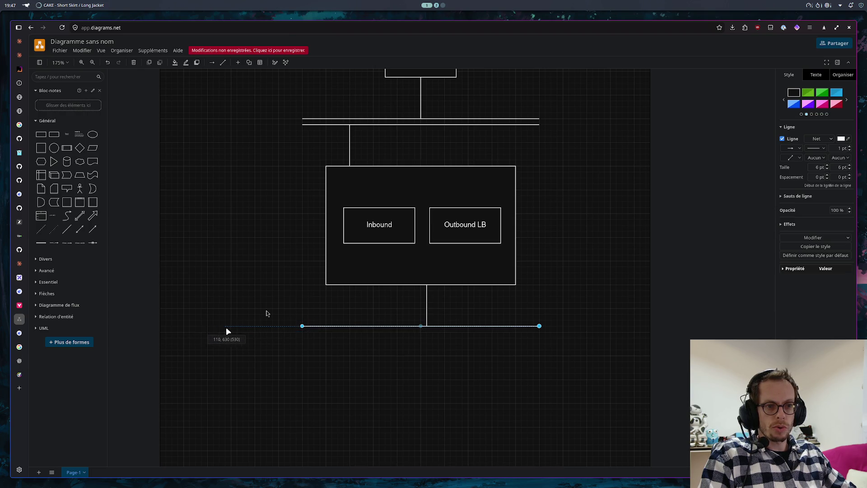
{"action": "left_click_drag", "start_coordinate": [233, 332], "coordinate": [233, 332]}
{"action": "left_click", "coordinate": [257, 344]}
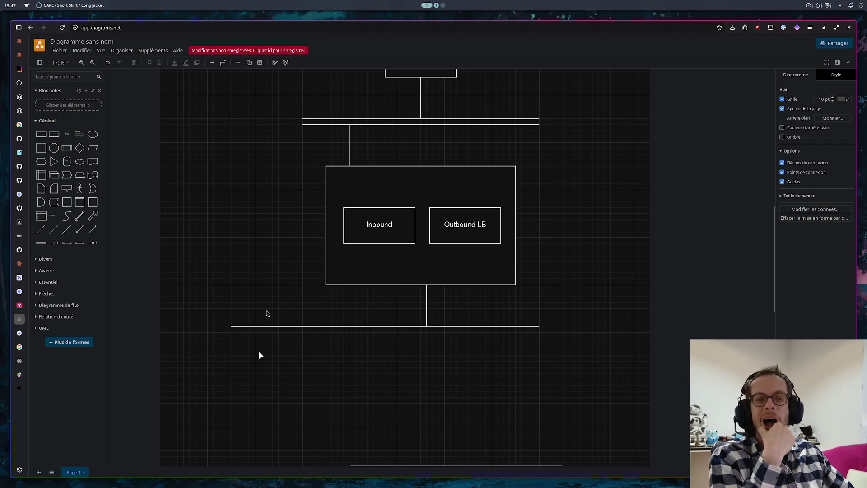
{"action": "left_click", "coordinate": [41, 134]}
- Add a rectangle labelled Web 1 below the lower bus and make three copies of it
{"action": "mouse_move", "coordinate": [417, 267]}
{"action": "left_mouse_down"}
{"action": "mouse_move", "coordinate": [353, 223]}
{"action": "mouse_move", "coordinate": [337, 399]}
{"action": "left_mouse_up"}
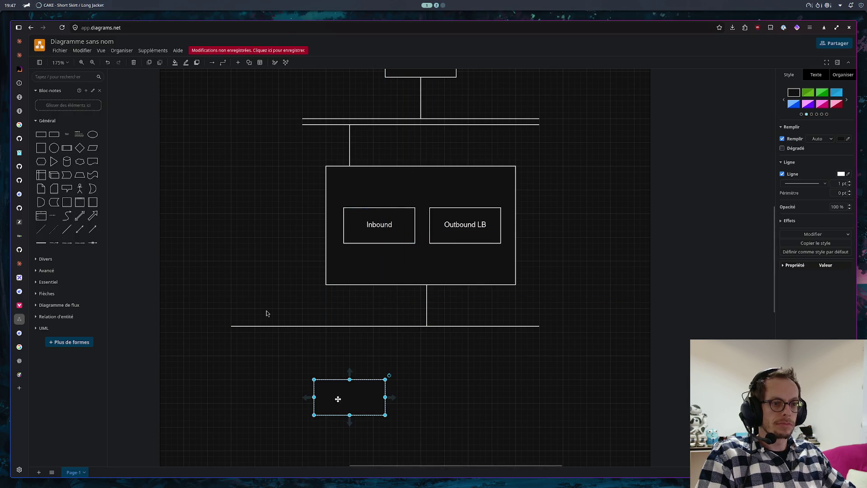
{"action": "key", "text": "Return"}
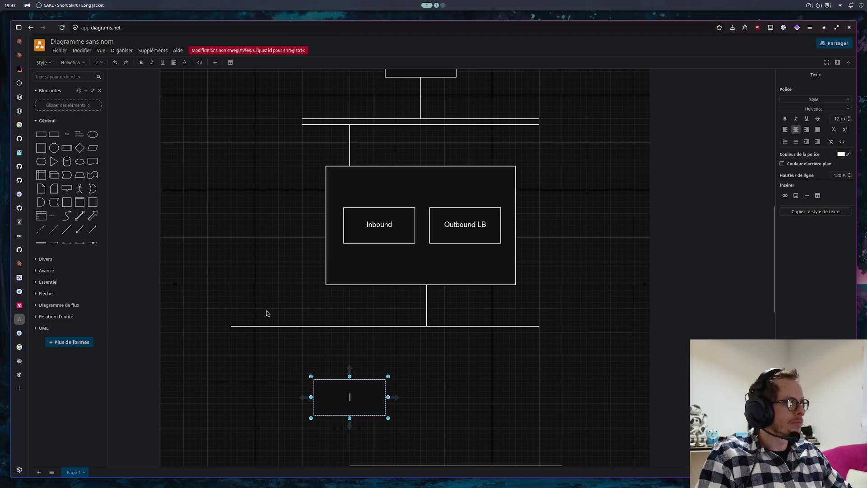
{"action": "type", "text": "Ht"}
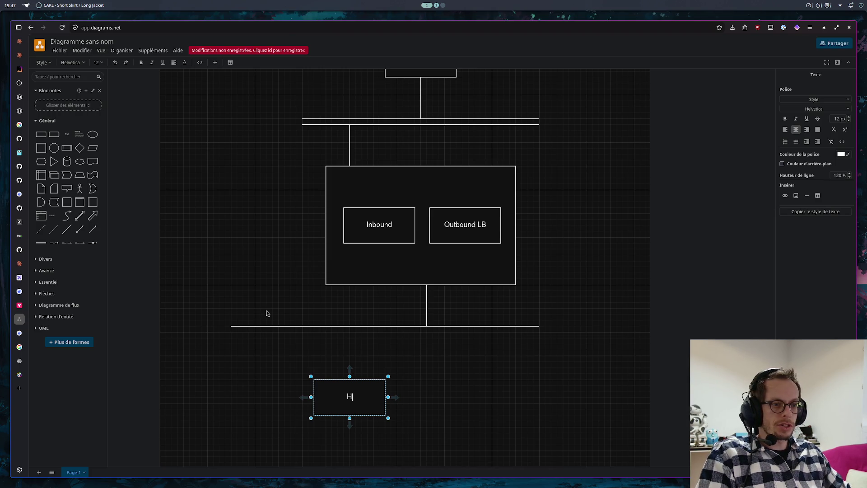
{"action": "type", "text": "TTP 1"}
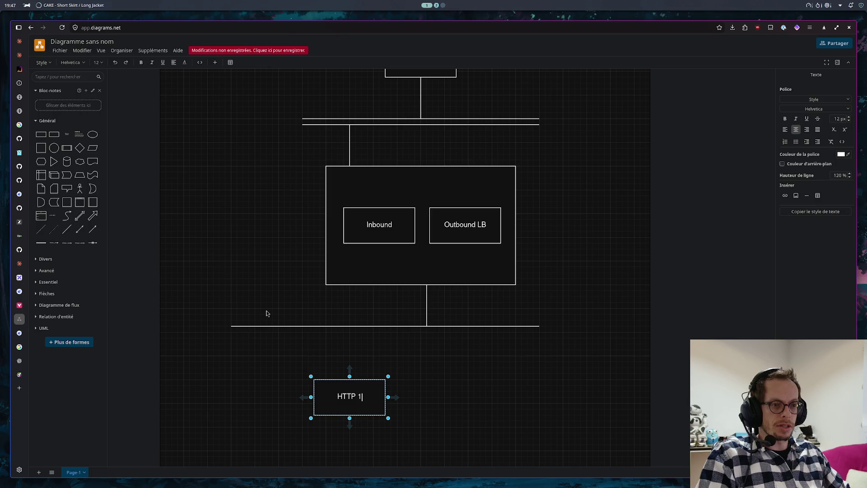
{"action": "key", "text": "BackSpace"}
{"action": "key", "text": "BackSpace"}
{"action": "key", "text": "BackSpace"}
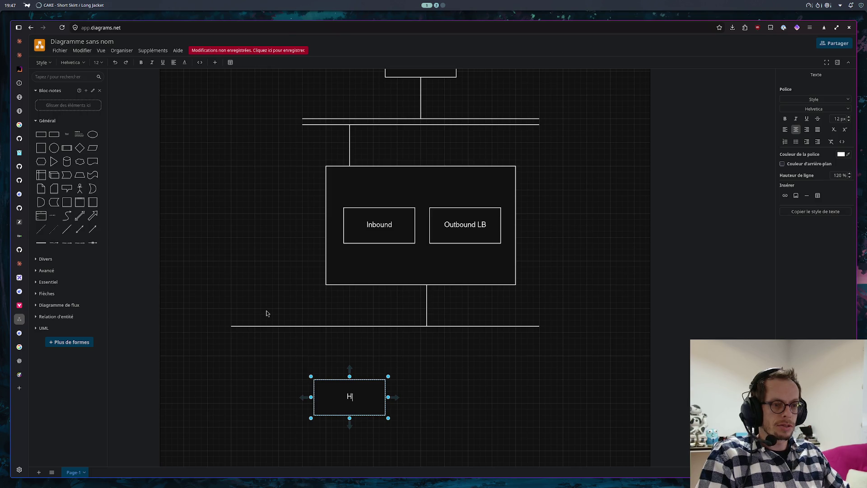
{"action": "type", "text": "Web 1"}
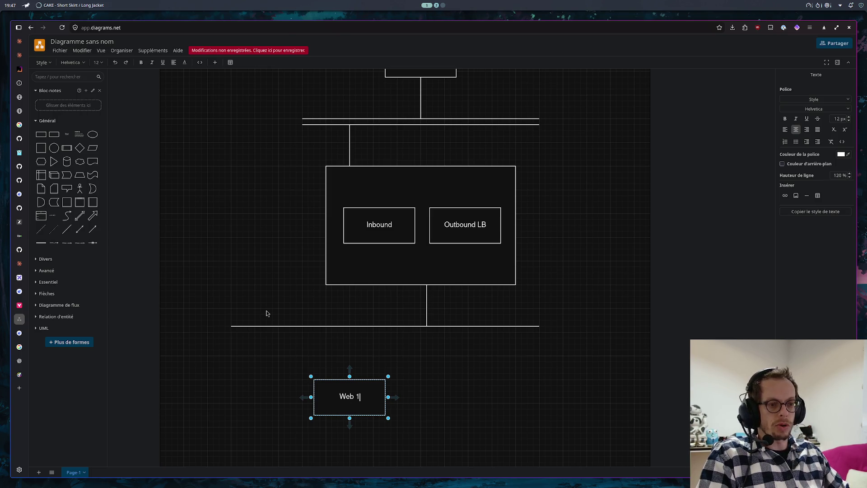
{"action": "left_click", "coordinate": [468, 394]}
{"action": "mouse_move", "coordinate": [350, 397]}
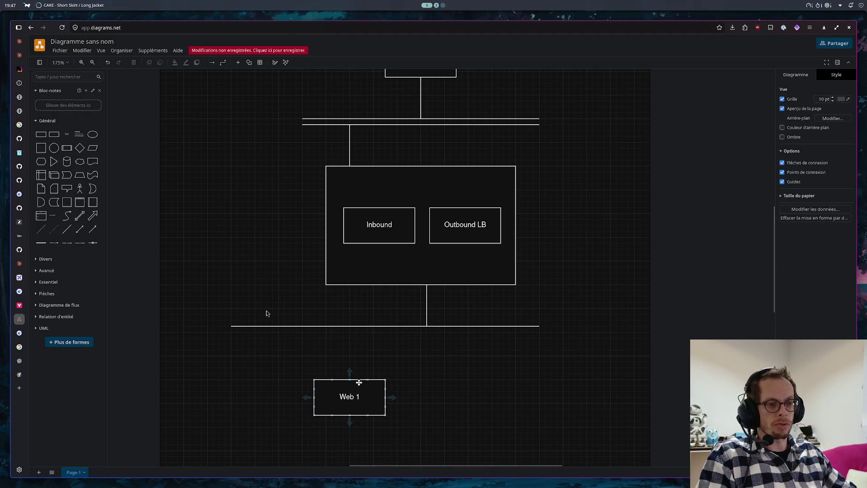
{"action": "left_click", "coordinate": [353, 383]}
{"action": "mouse_move", "coordinate": [352, 383]}
{"action": "left_mouse_down"}
{"action": "mouse_move", "coordinate": [288, 377]}
{"action": "mouse_move", "coordinate": [342, 395]}
{"action": "mouse_move", "coordinate": [527, 390]}
{"action": "left_mouse_up"}
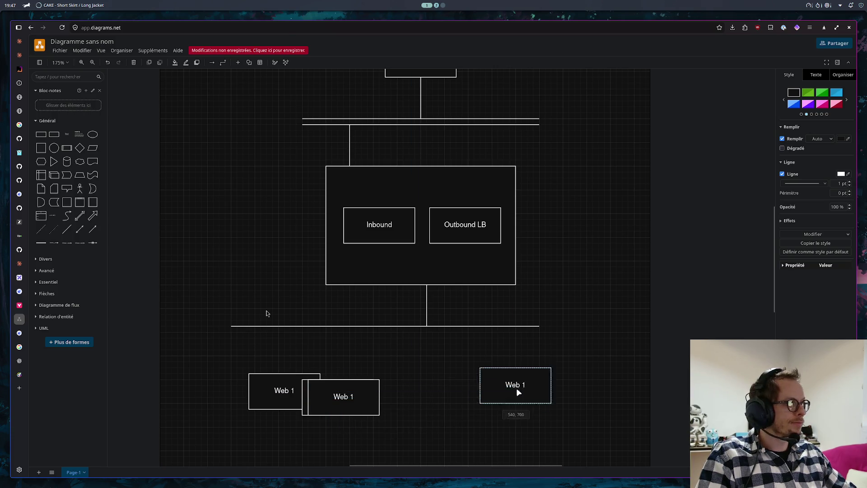
{"action": "left_click_drag", "start_coordinate": [367, 396], "coordinate": [499, 441]}
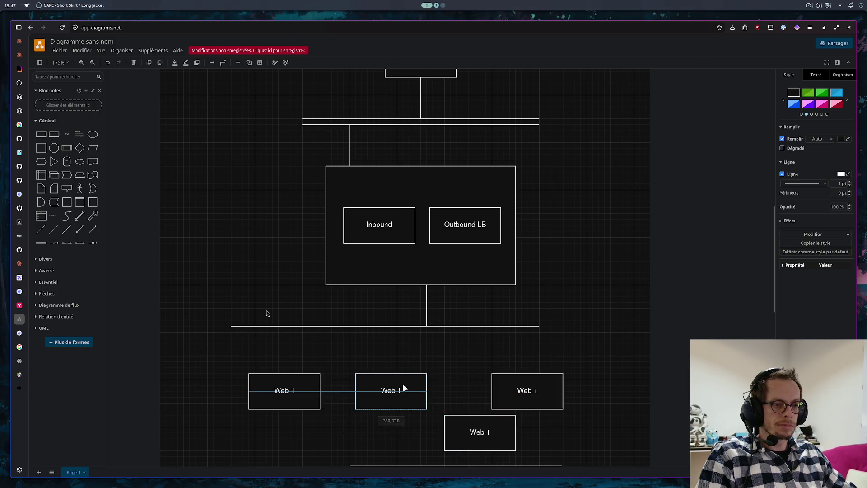
{"action": "left_click_drag", "start_coordinate": [351, 391], "coordinate": [405, 386]}
- Rename the copies Web 2, Bdd 1 (Primary) and Bdd 2 (Secondary)
{"action": "double_click", "coordinate": [400, 389]}
{"action": "left_click", "coordinate": [410, 391]}
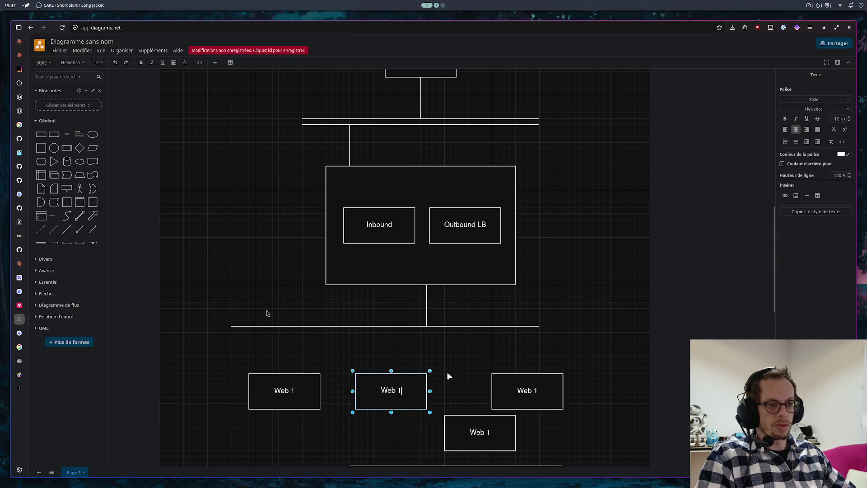
{"action": "key", "text": "BackSpace"}
{"action": "type", "text": "2"}
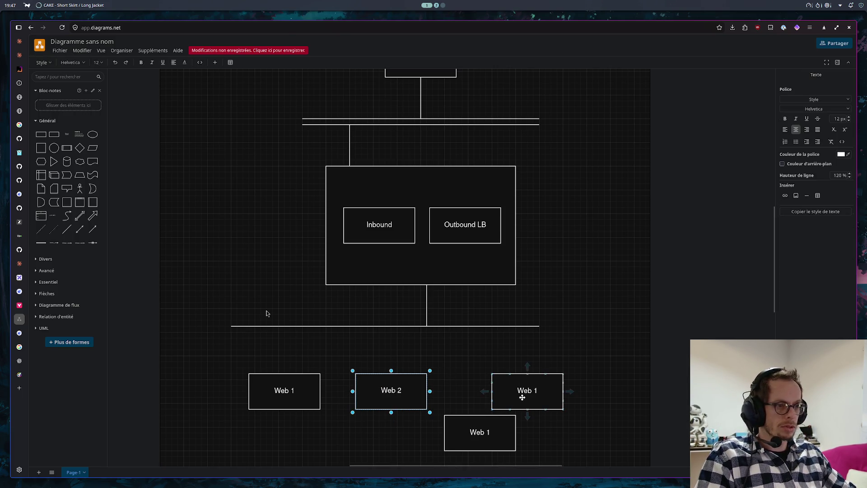
{"action": "left_click", "coordinate": [522, 397]}
{"action": "double_click", "coordinate": [527, 392]}
{"action": "type", "text": "Bd"}
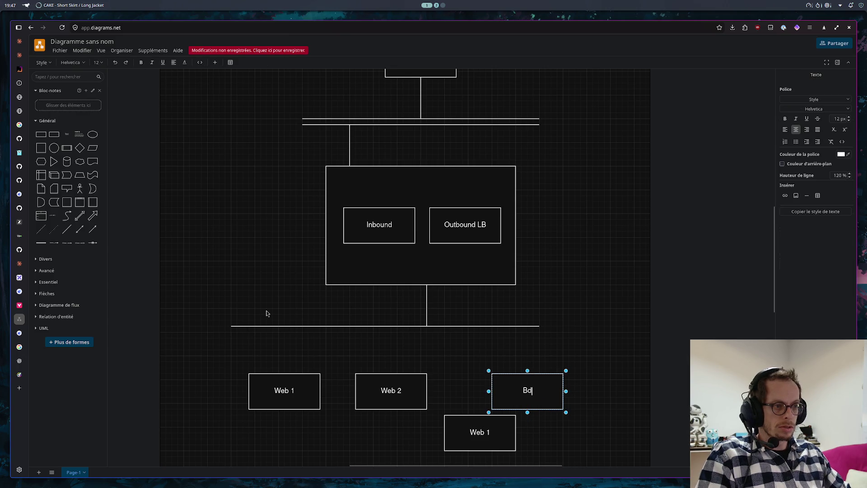
{"action": "type", "text": "d 1"}
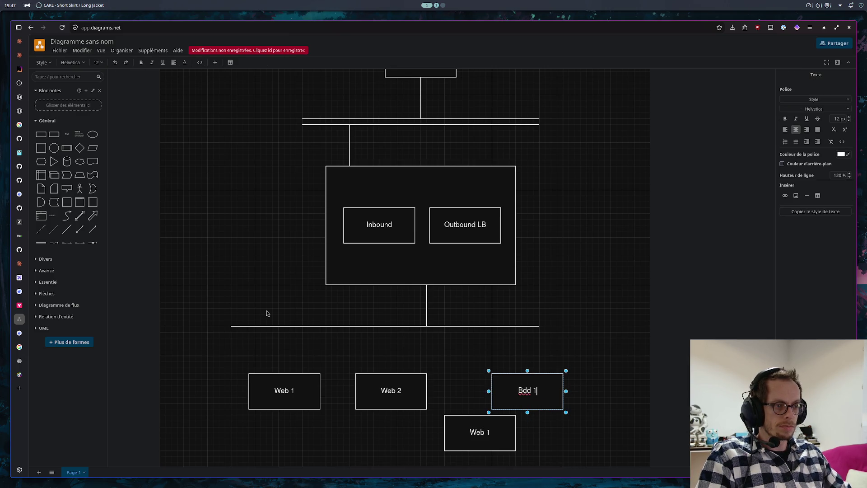
{"action": "key", "text": "Return"}
{"action": "type", "text": "(Pr"}
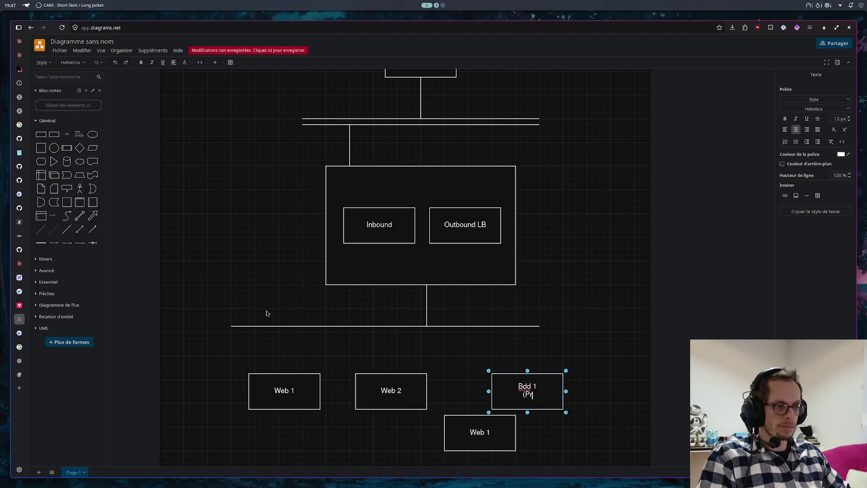
{"action": "type", "text": "imary)"}
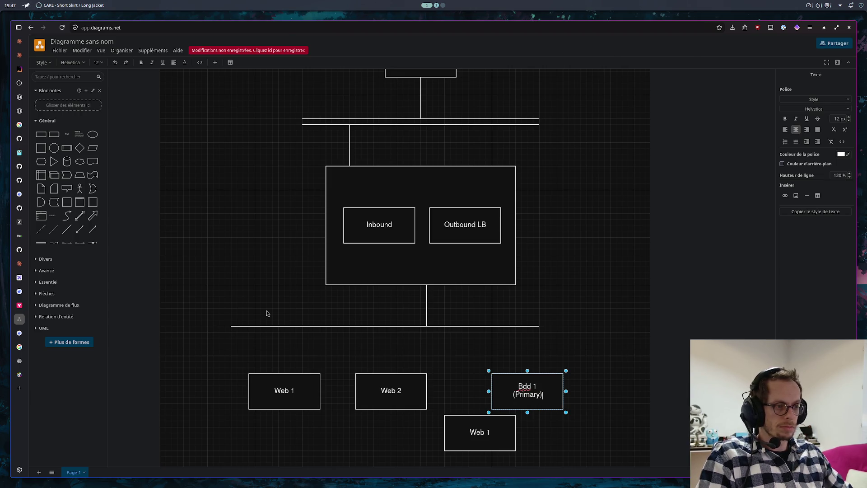
{"action": "key", "text": "Tab"}
{"action": "key", "text": "Return"}
{"action": "type", "text": "B"}
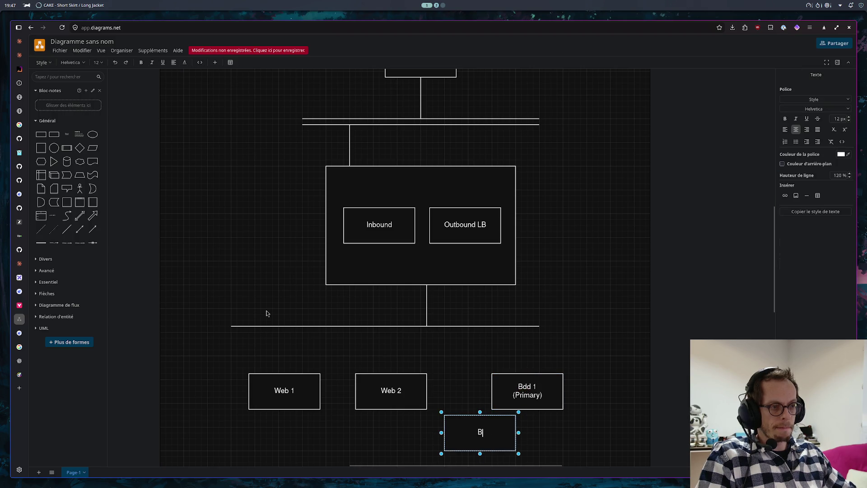
{"action": "type", "text": "ddd"}
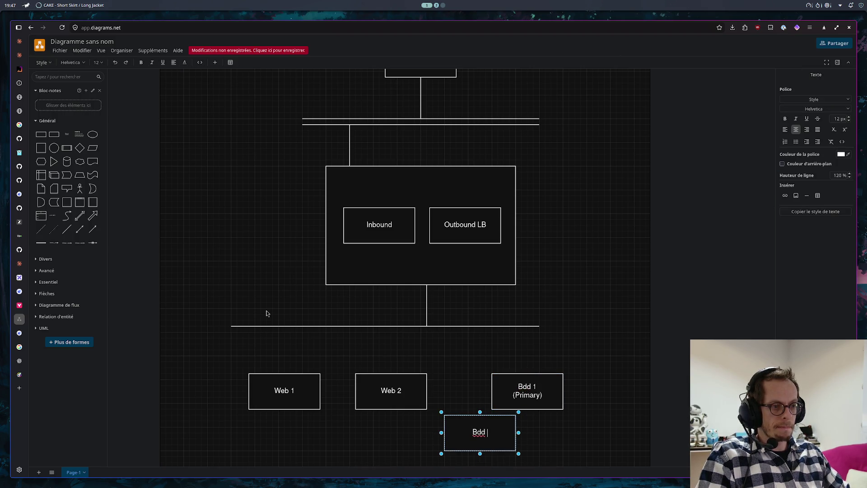
{"action": "type", "text": " 2"}
{"action": "key", "text": "Return"}
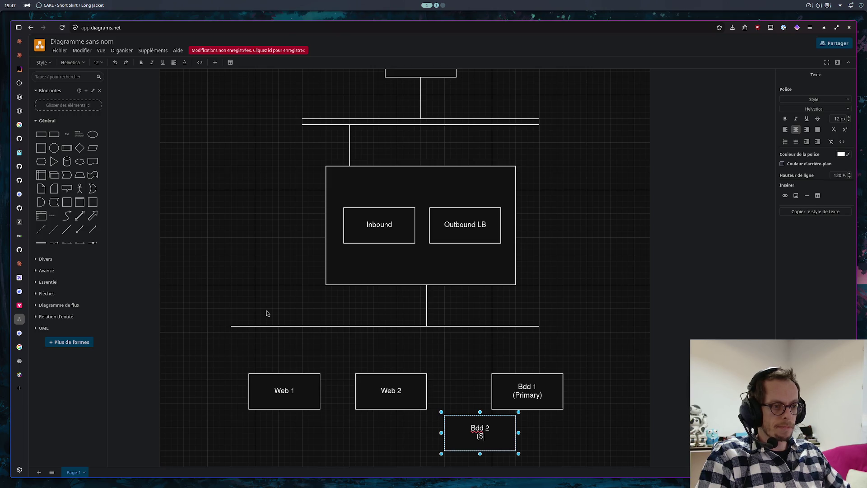
{"action": "type", "text": "econda"}
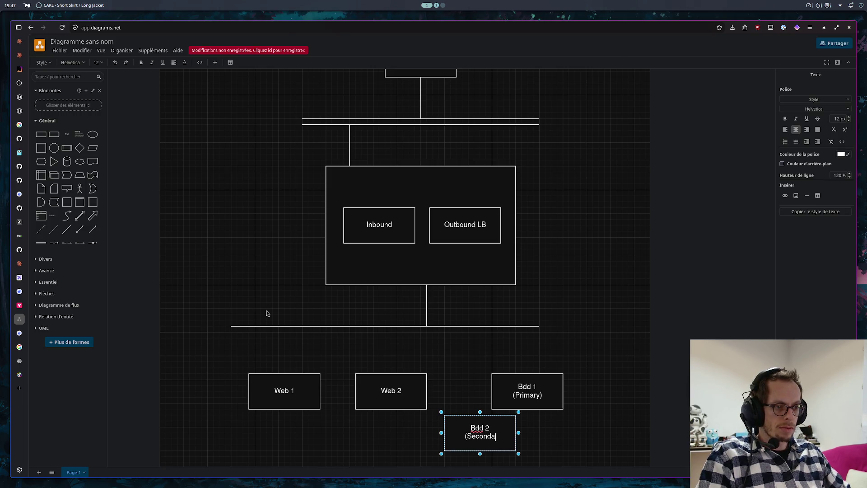
{"action": "type", "text": "ry)"}
{"action": "left_click", "coordinate": [635, 352]}
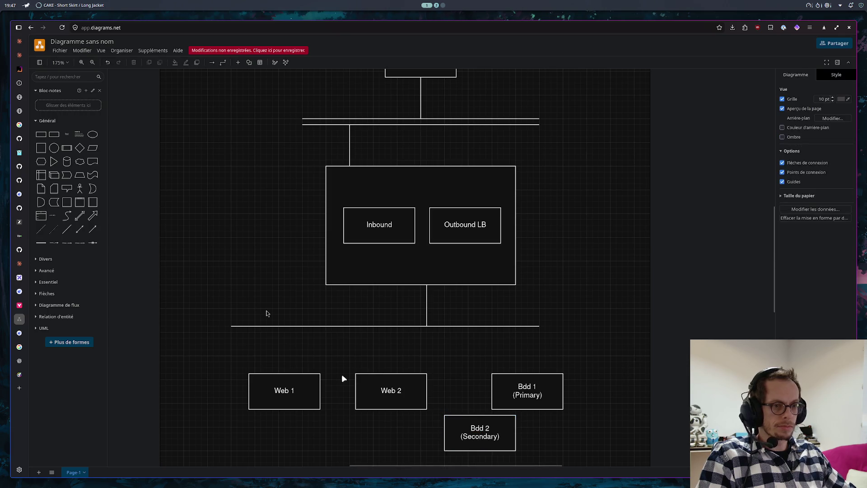
- Drag Web 1, Web 2, Bdd 1 and Bdd 2 into one aligned horizontal row
{"action": "left_click_drag", "start_coordinate": [287, 377], "coordinate": [243, 375]}
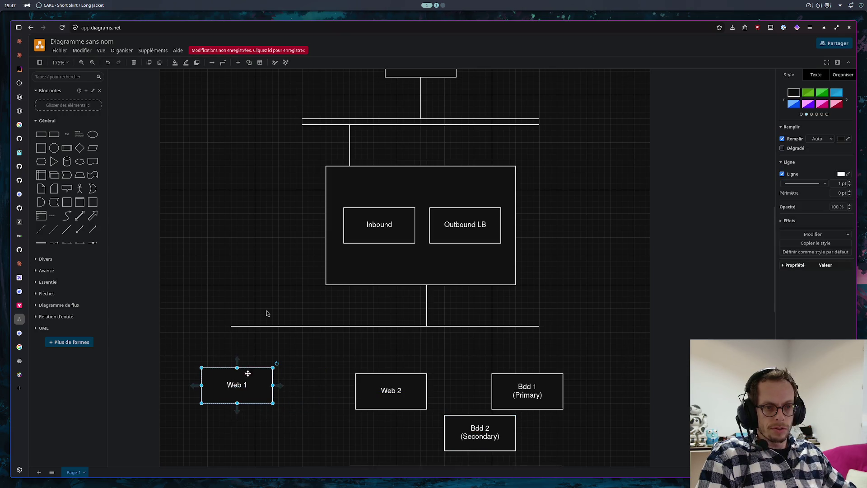
{"action": "left_click_drag", "start_coordinate": [399, 375], "coordinate": [380, 375]}
{"action": "left_click_drag", "start_coordinate": [356, 378], "coordinate": [352, 372]}
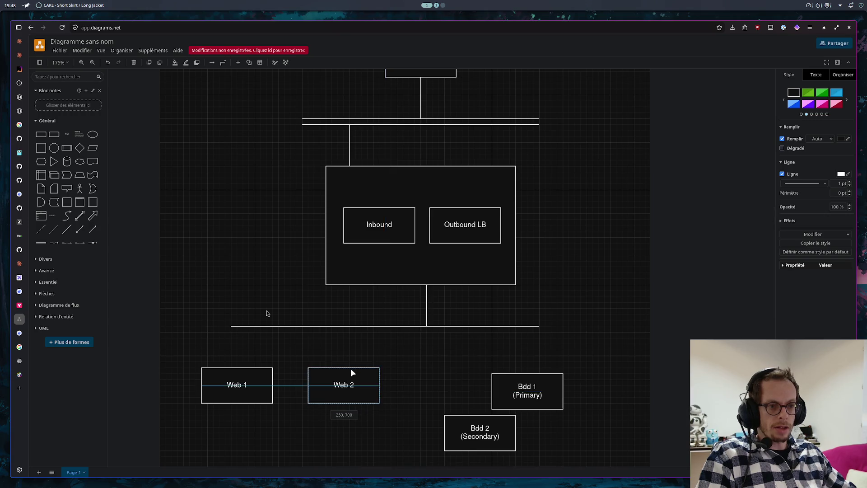
{"action": "mouse_move", "coordinate": [526, 379]}
{"action": "left_mouse_down"}
{"action": "mouse_move", "coordinate": [435, 377]}
{"action": "mouse_move", "coordinate": [448, 377]}
{"action": "left_mouse_up"}
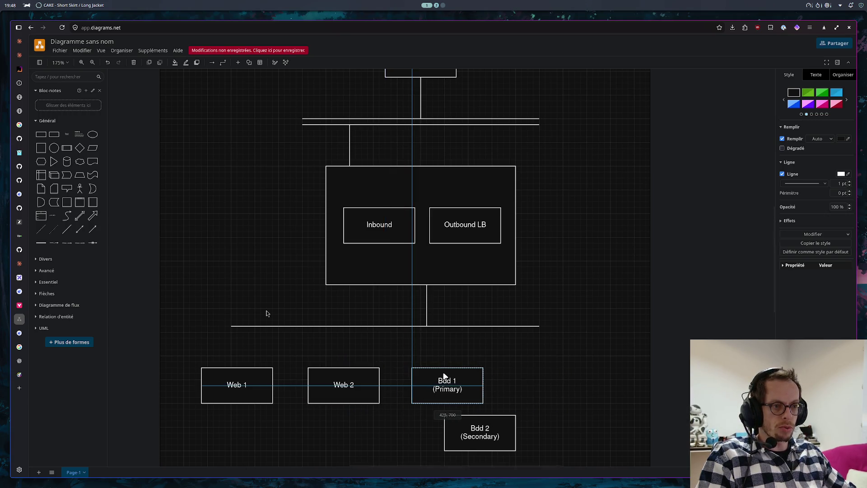
{"action": "left_click_drag", "start_coordinate": [497, 418], "coordinate": [570, 372]}
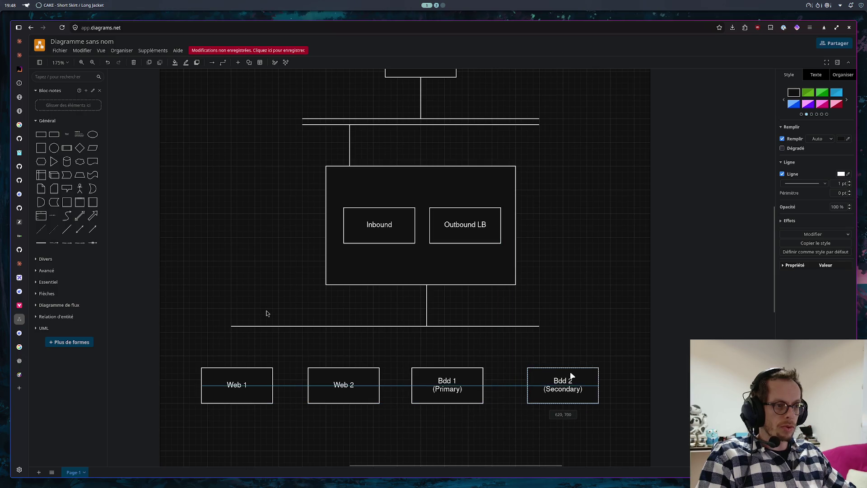
{"action": "left_click", "coordinate": [249, 231]}
{"action": "mouse_move", "coordinate": [53, 239]}
{"action": "left_mouse_down"}
{"action": "mouse_move", "coordinate": [440, 271]}
{"action": "mouse_move", "coordinate": [238, 275]}
{"action": "left_mouse_up"}
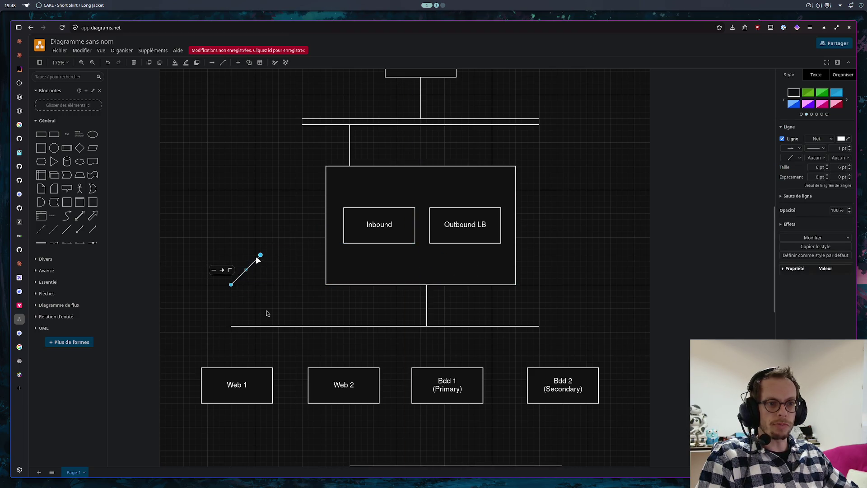
- Move the short line above Web 1 and duplicate it to form a double-line bus there
{"action": "left_click_drag", "start_coordinate": [297, 286], "coordinate": [289, 285]}
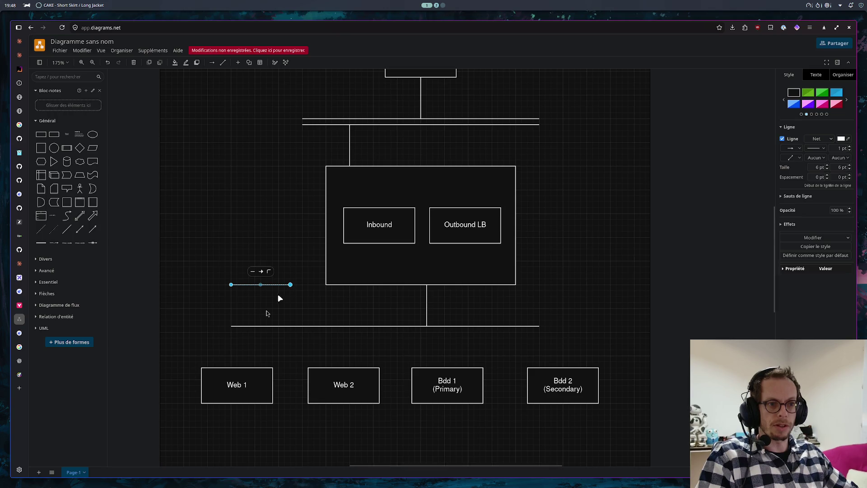
{"action": "left_click", "coordinate": [276, 303]}
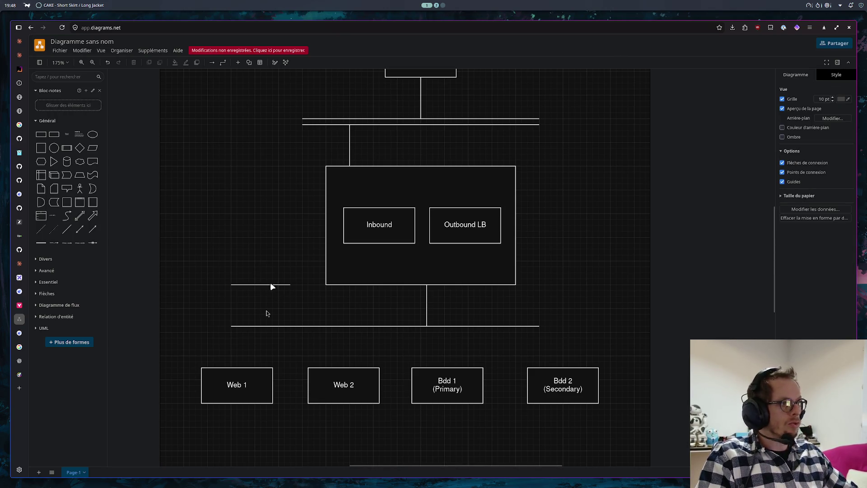
{"action": "left_click", "coordinate": [269, 285]}
{"action": "left_click_drag", "start_coordinate": [270, 284], "coordinate": [248, 344]}
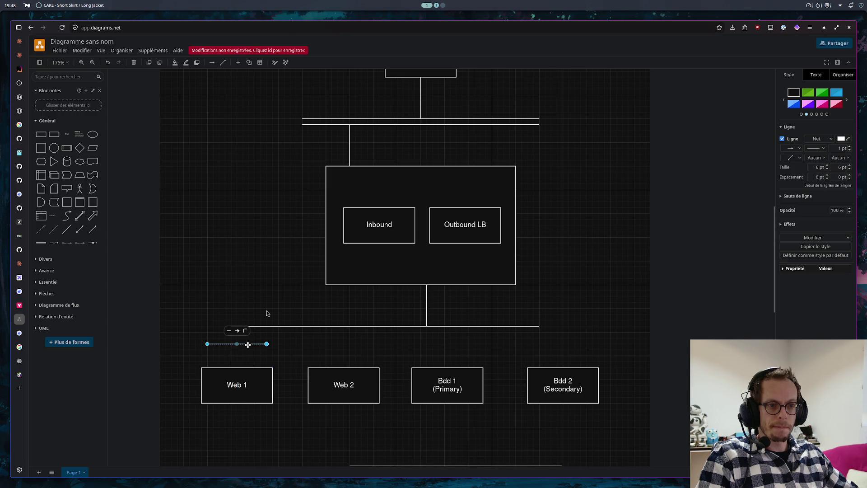
{"action": "key", "text": "ctrl+d"}
{"action": "left_click_drag", "start_coordinate": [286, 344], "coordinate": [251, 348]}
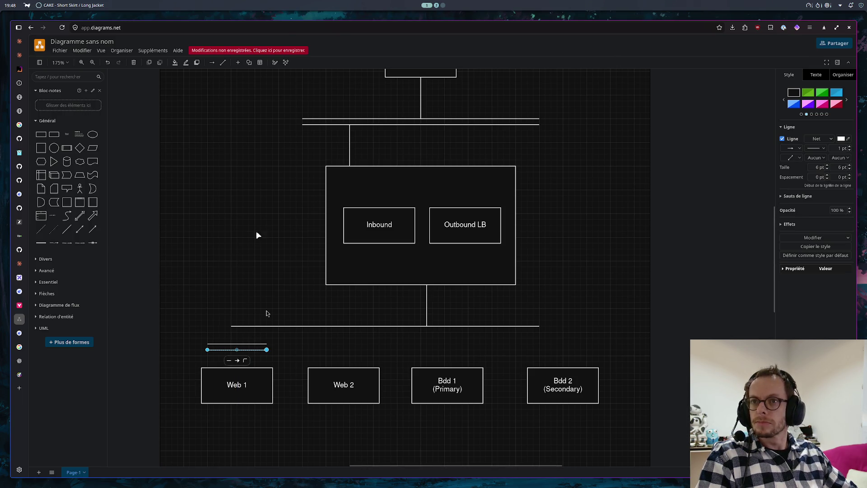
- Paste copies of the double-line bus above Web 2, Bdd 1 and Bdd 2
{"action": "left_click", "coordinate": [273, 245]}
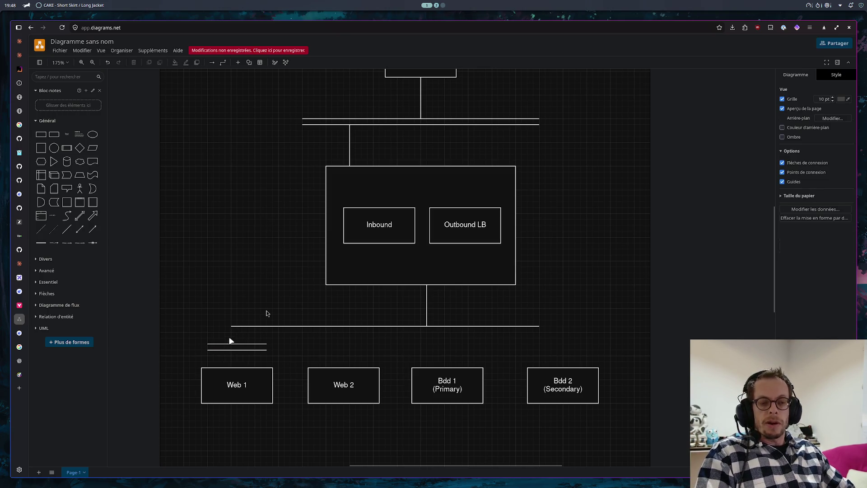
{"action": "left_click", "coordinate": [241, 343]}
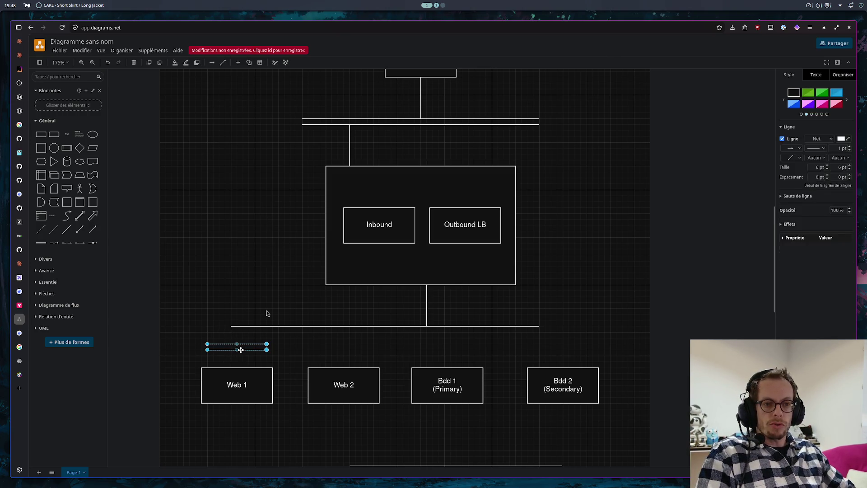
{"action": "key", "text": "ctrl+v"}
{"action": "left_click_drag", "start_coordinate": [313, 356], "coordinate": [360, 346]}
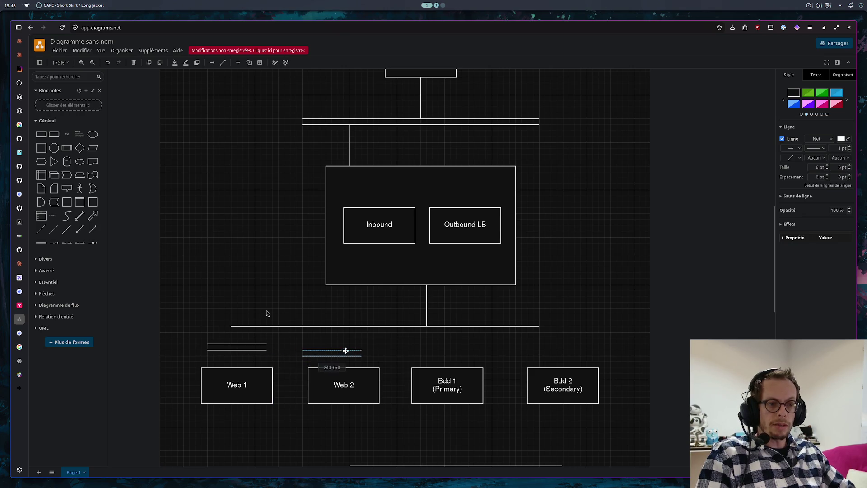
{"action": "key", "text": "ctrl+v"}
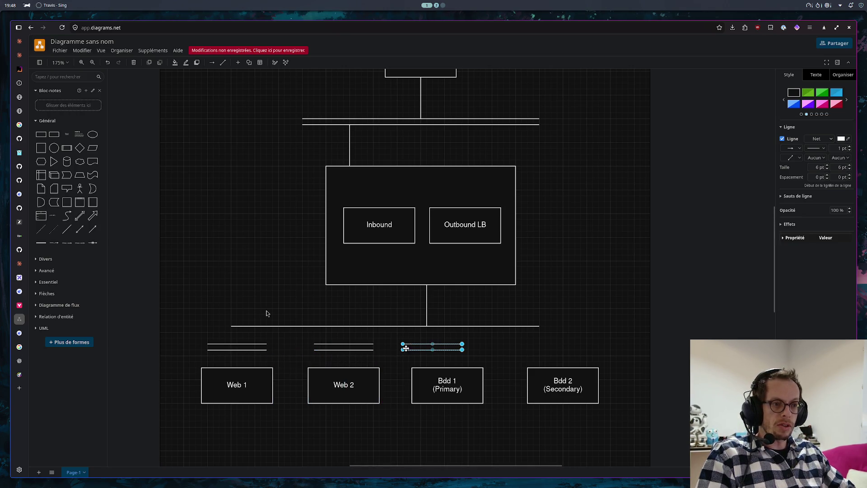
{"action": "left_click_drag", "start_coordinate": [442, 346], "coordinate": [458, 345]}
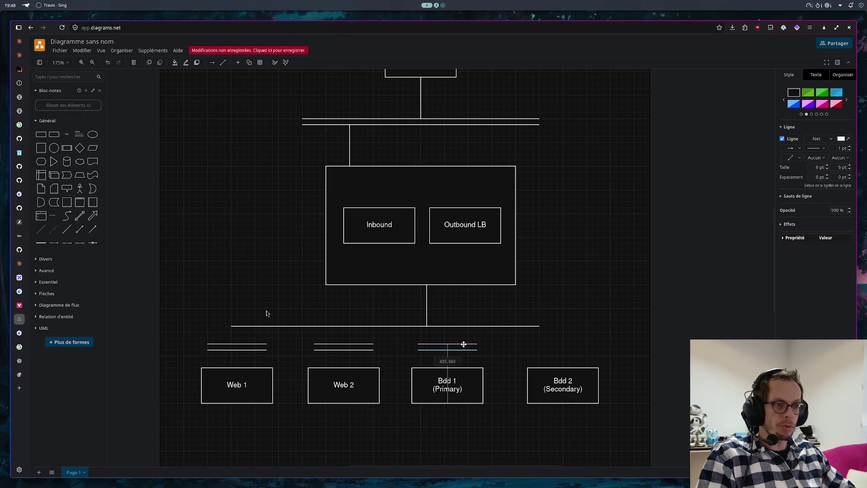
{"action": "key", "text": "ctrl+v"}
{"action": "left_click_drag", "start_coordinate": [575, 350], "coordinate": [575, 341]}
- Add a short vertical drop from the lower bus down toward the bus above Web 1
{"action": "left_click", "coordinate": [577, 319]}
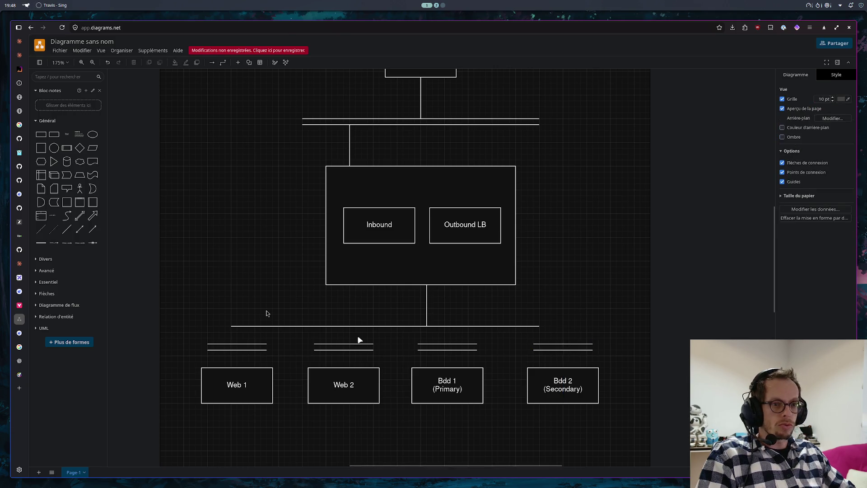
{"action": "left_click", "coordinate": [68, 230]}
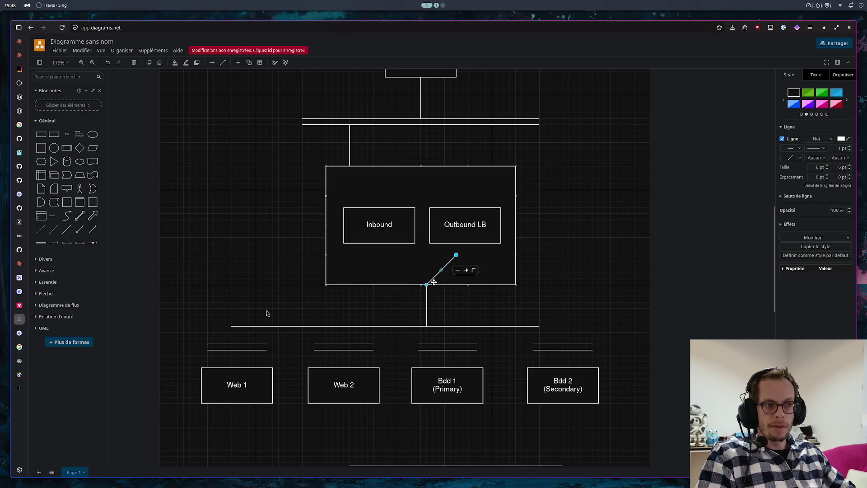
{"action": "left_click_drag", "start_coordinate": [457, 257], "coordinate": [230, 326]}
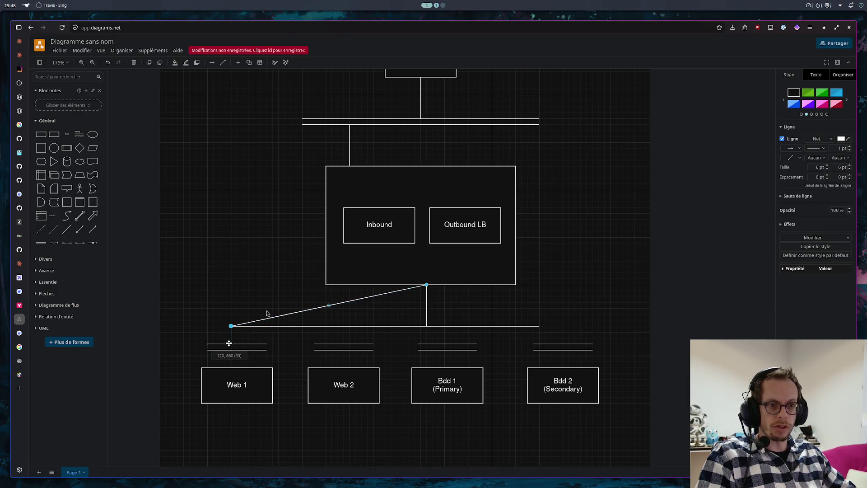
{"action": "mouse_move", "coordinate": [229, 343]}
{"action": "left_mouse_down"}
{"action": "mouse_move", "coordinate": [231, 360]}
{"action": "mouse_move", "coordinate": [208, 323]}
{"action": "left_mouse_up"}
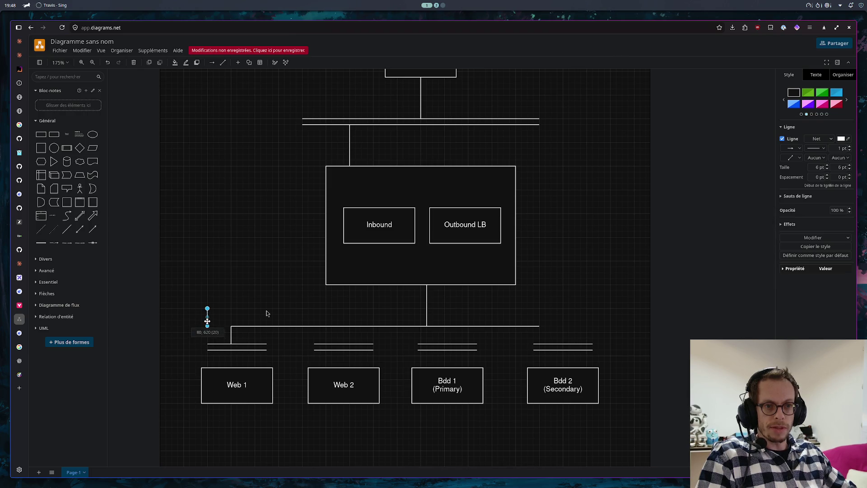
{"action": "mouse_move", "coordinate": [207, 322]}
{"action": "left_mouse_down"}
{"action": "mouse_move", "coordinate": [207, 313]}
{"action": "mouse_move", "coordinate": [207, 324]}
{"action": "left_mouse_up"}
- Adjust the drop's end and delete the stray vertical segment left behind
{"action": "left_click", "coordinate": [236, 310]}
{"action": "left_click", "coordinate": [207, 311]}
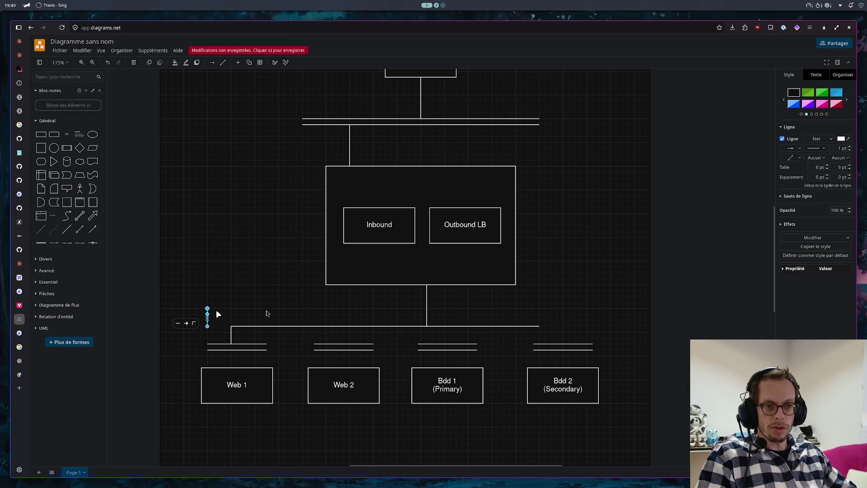
{"action": "left_click", "coordinate": [218, 309]}
{"action": "left_click", "coordinate": [234, 300]}
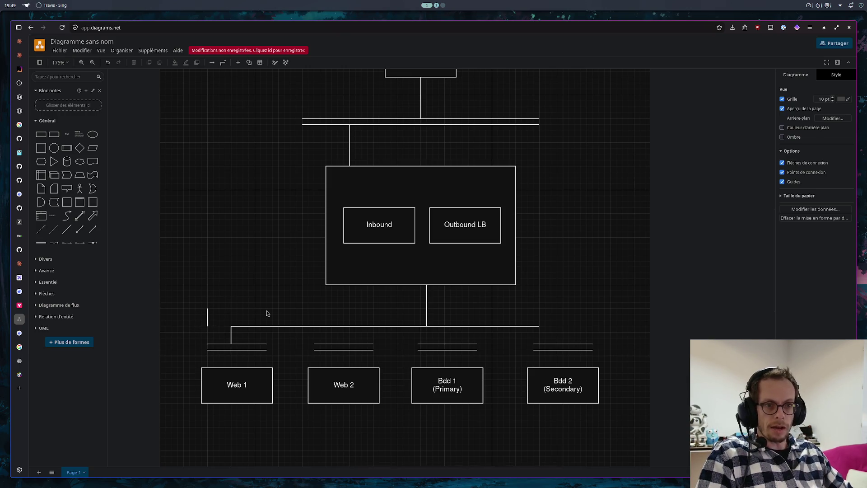
{"action": "left_click", "coordinate": [208, 316]}
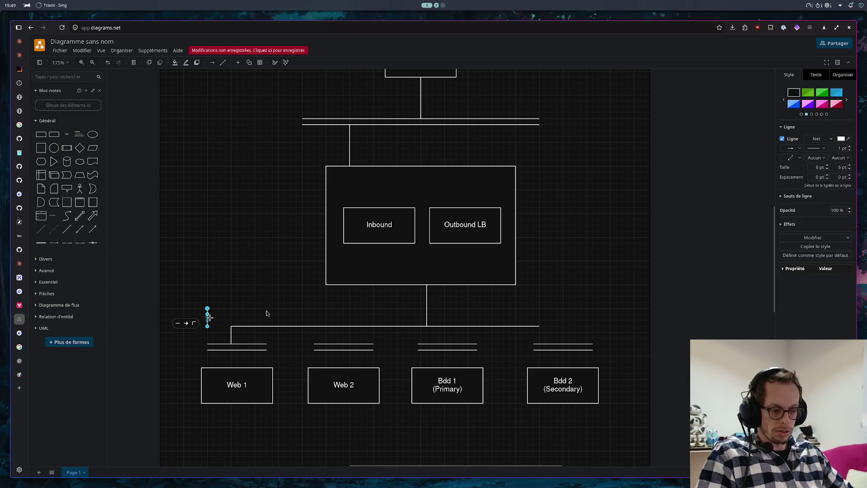
{"action": "key", "text": "Delete"}
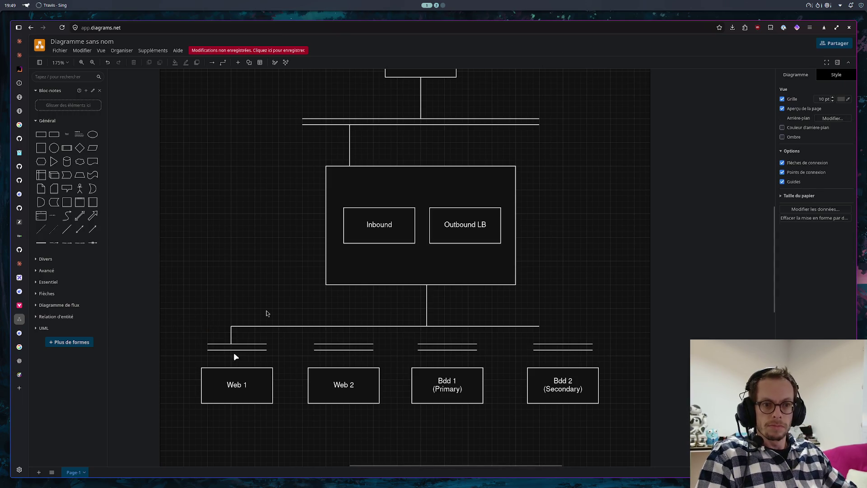
- Draw a short vertical link from the bus above Web 1 down to the Web 1 node
{"action": "left_click", "coordinate": [67, 229]}
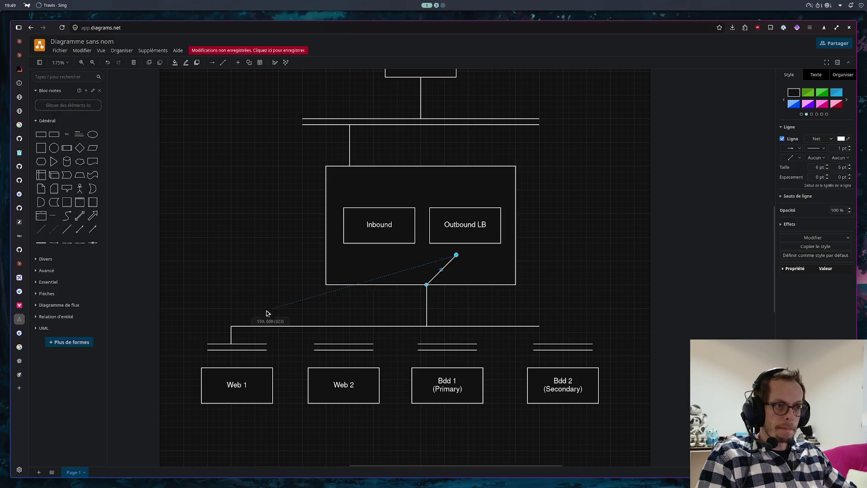
{"action": "left_click_drag", "start_coordinate": [427, 285], "coordinate": [266, 310]}
{"action": "left_click_drag", "start_coordinate": [455, 257], "coordinate": [231, 367]}
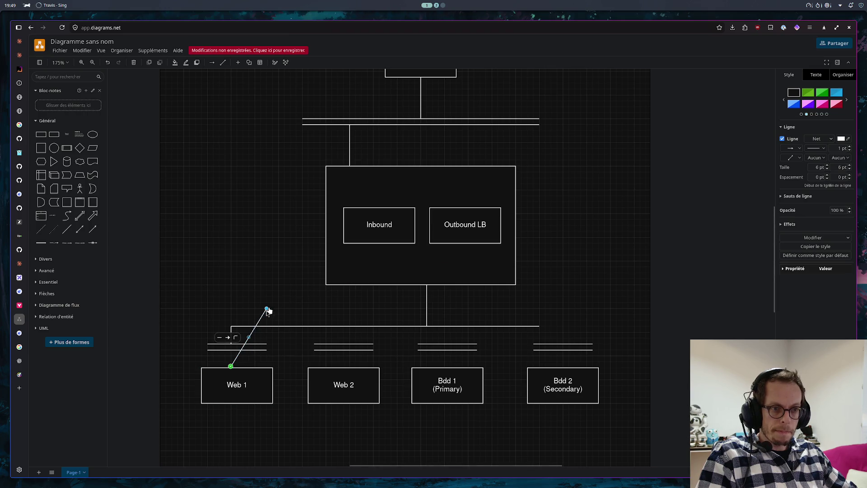
{"action": "left_click_drag", "start_coordinate": [236, 366], "coordinate": [231, 349]}
{"action": "left_click", "coordinate": [254, 361]}
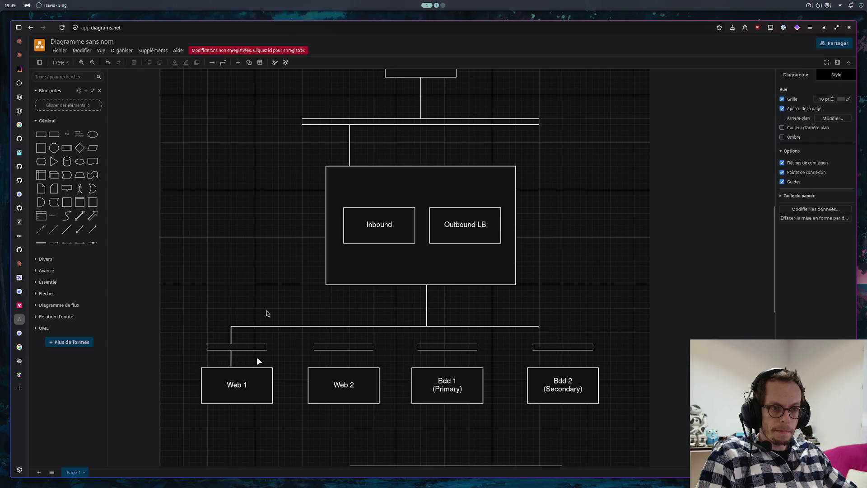
- Copy the short link to sit above Web 2 and Bdd 1
{"action": "left_click", "coordinate": [232, 356]}
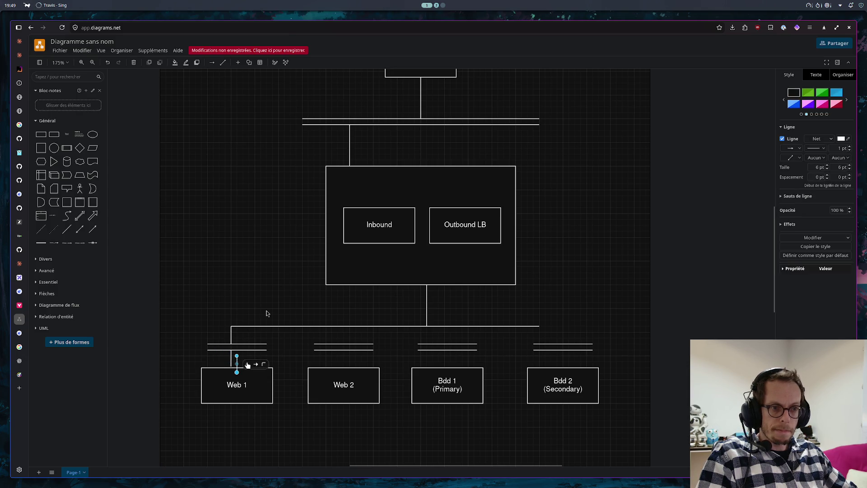
{"action": "left_click_drag", "start_coordinate": [237, 359], "coordinate": [450, 359]}
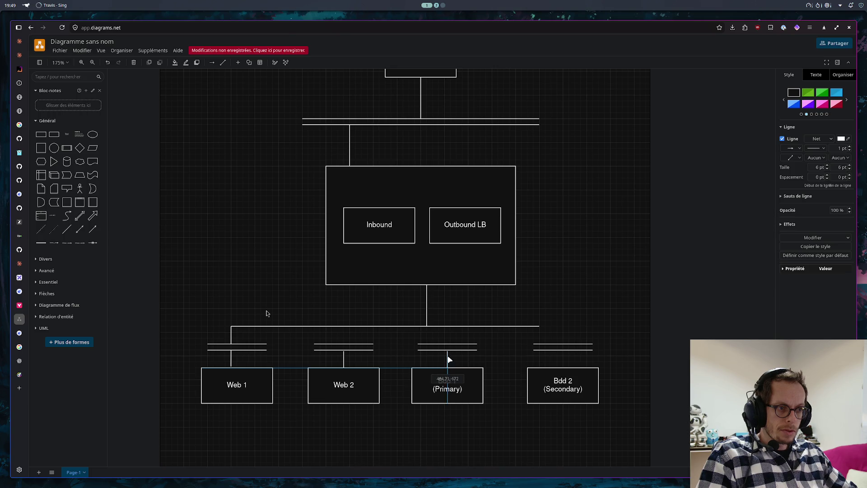
{"action": "mouse_move", "coordinate": [449, 357]}
{"action": "left_mouse_down"}
{"action": "mouse_move", "coordinate": [516, 364]}
{"action": "mouse_move", "coordinate": [562, 352]}
{"action": "left_mouse_up"}
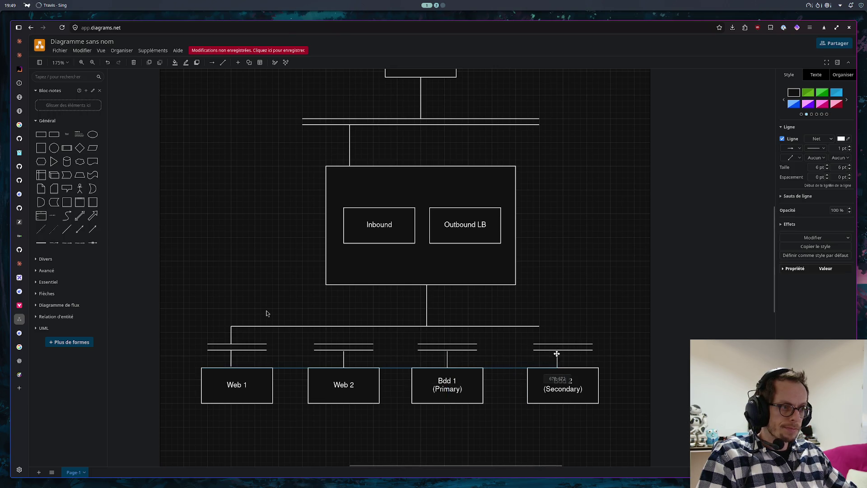
- Extend the horizontal connector to Bdd 2 and add vertical drops to the Bdd 2 and Web 2 buses
{"action": "left_click", "coordinate": [528, 326]}
{"action": "left_click_drag", "start_coordinate": [564, 329], "coordinate": [563, 326]}
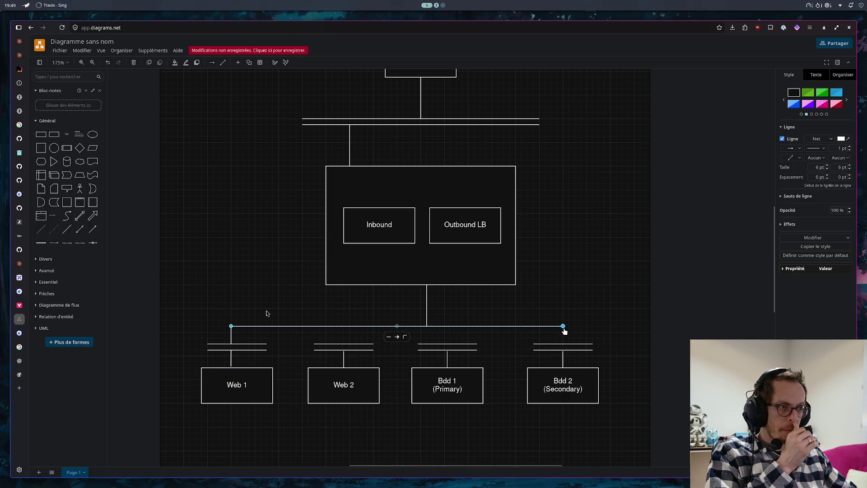
{"action": "left_click", "coordinate": [188, 242]}
{"action": "mouse_move", "coordinate": [69, 232]}
{"action": "left_mouse_down"}
{"action": "mouse_move", "coordinate": [561, 340]}
{"action": "mouse_move", "coordinate": [563, 328]}
{"action": "mouse_move", "coordinate": [563, 344]}
{"action": "left_mouse_up"}
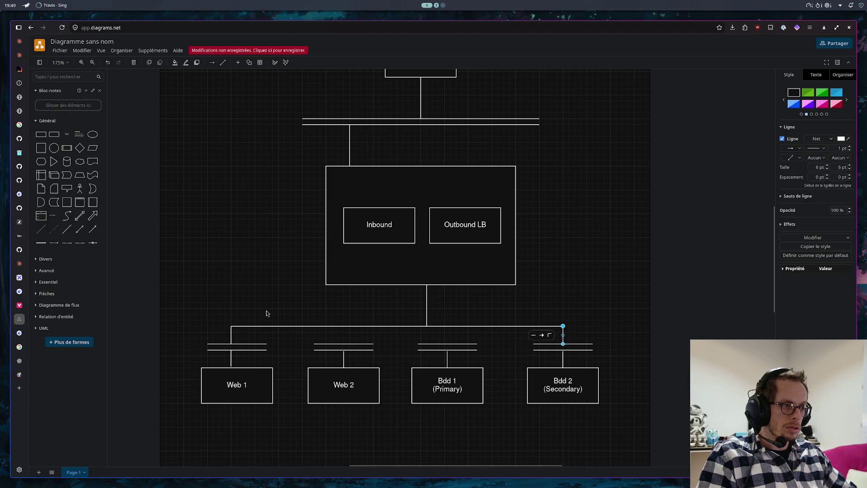
{"action": "key", "text": "ctrl+v"}
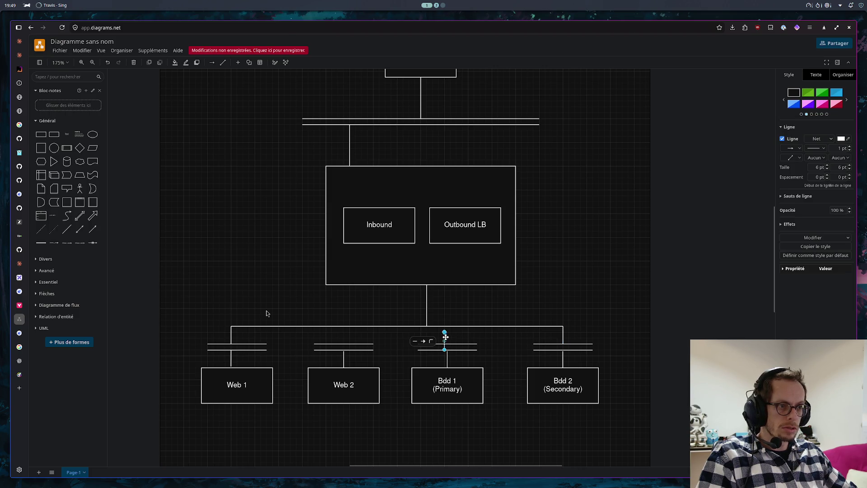
{"action": "left_click_drag", "start_coordinate": [445, 337], "coordinate": [344, 337]}
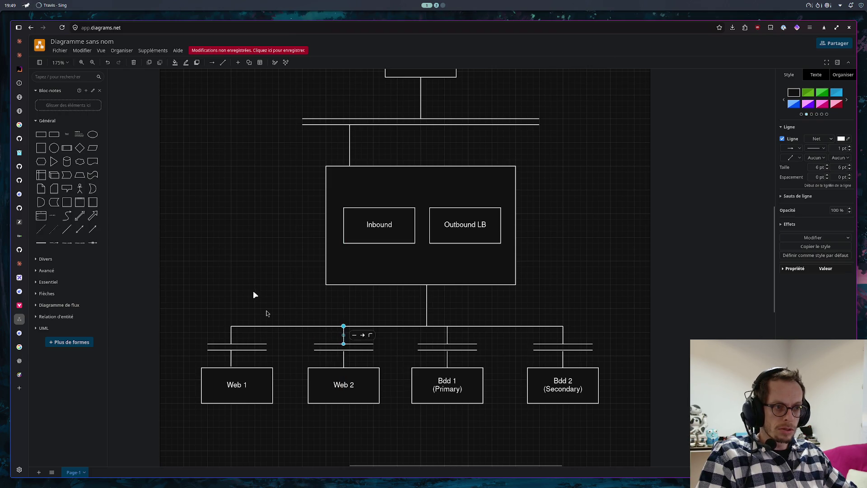
{"action": "left_click", "coordinate": [252, 290]}
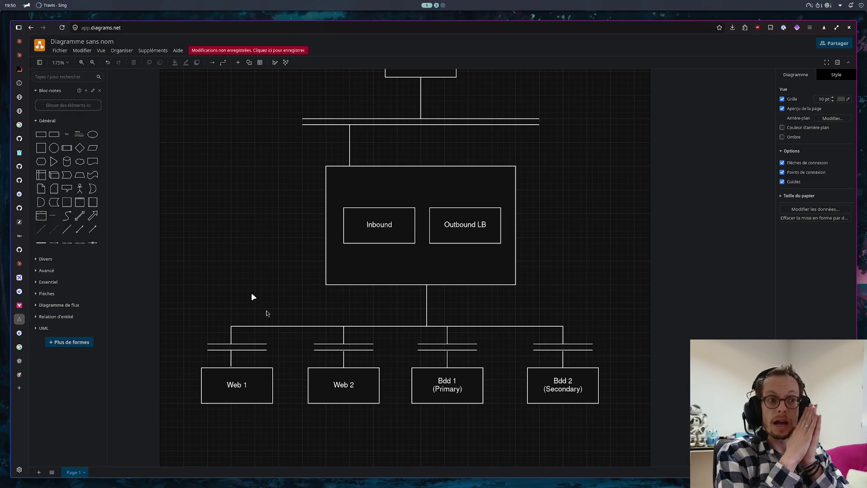
{"action": "mouse_move", "coordinate": [416, 176]}
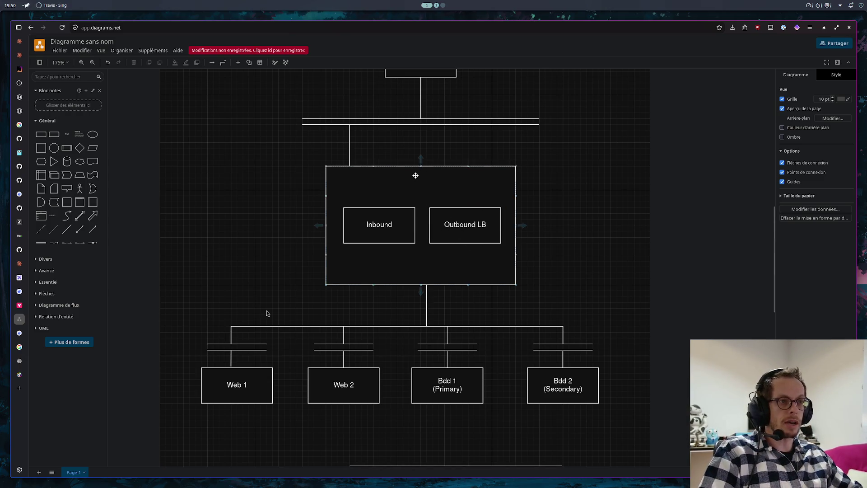
- Label the large container Sidecar, trying label alignments and keeping it centred
{"action": "double_click", "coordinate": [415, 176]}
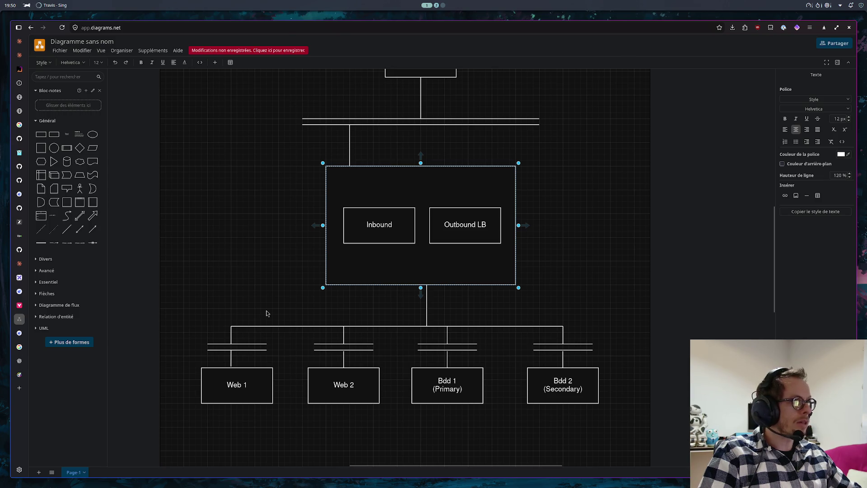
{"action": "type", "text": "Sidecar"}
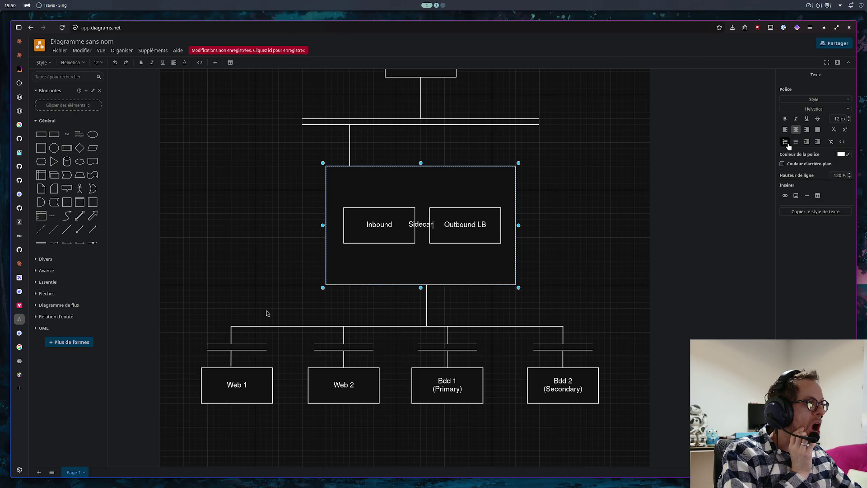
{"action": "left_click", "coordinate": [843, 142]}
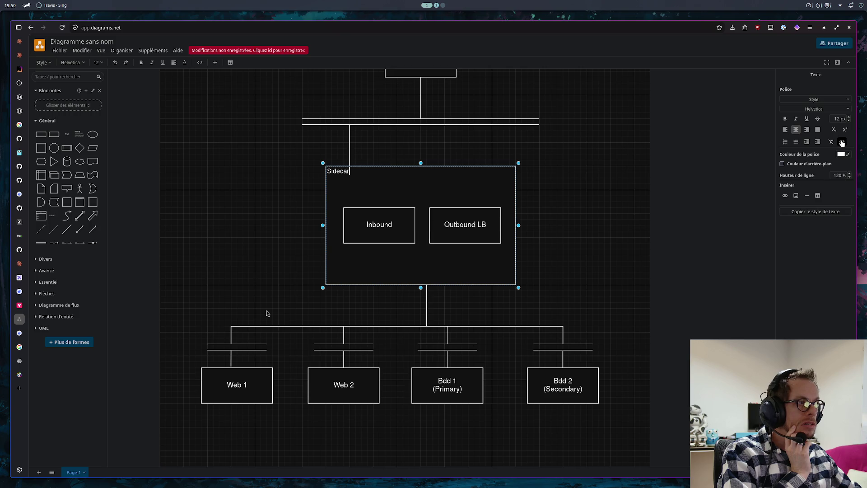
{"action": "left_click", "coordinate": [842, 142]}
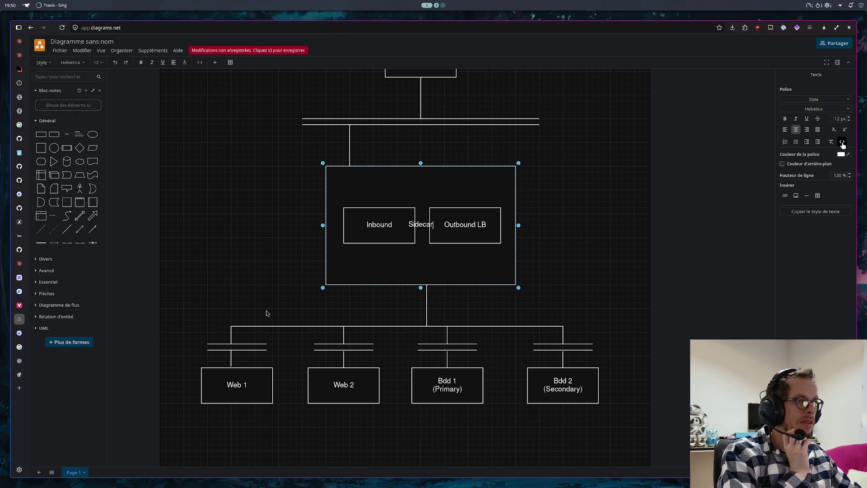
{"action": "left_click", "coordinate": [599, 202]}
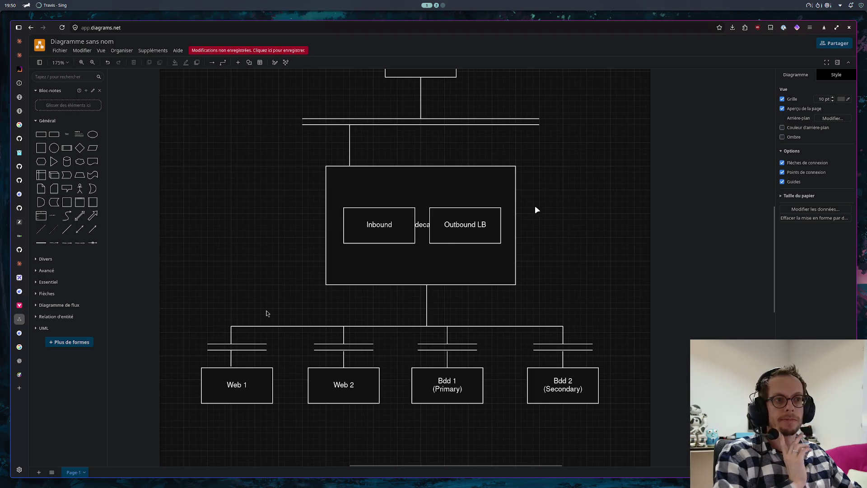
{"action": "mouse_move", "coordinate": [420, 224]}
{"action": "left_click", "coordinate": [422, 238]}
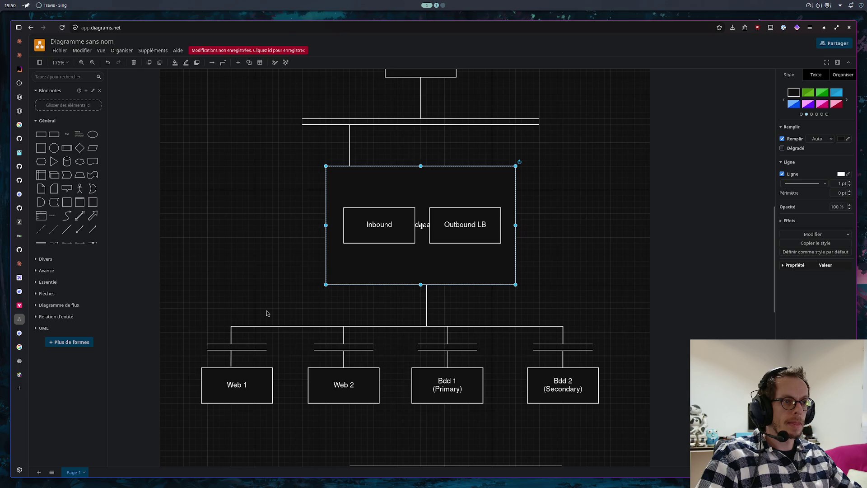
- Edit the Sidecar label, trying a large heading style and reverting to Normal text
{"action": "double_click", "coordinate": [421, 228]}
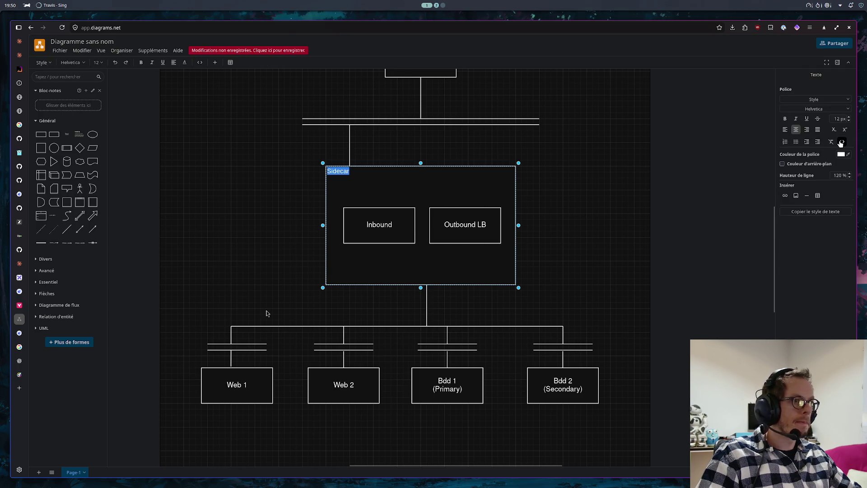
{"action": "key", "text": "BackSpace"}
{"action": "type", "text": "S"}
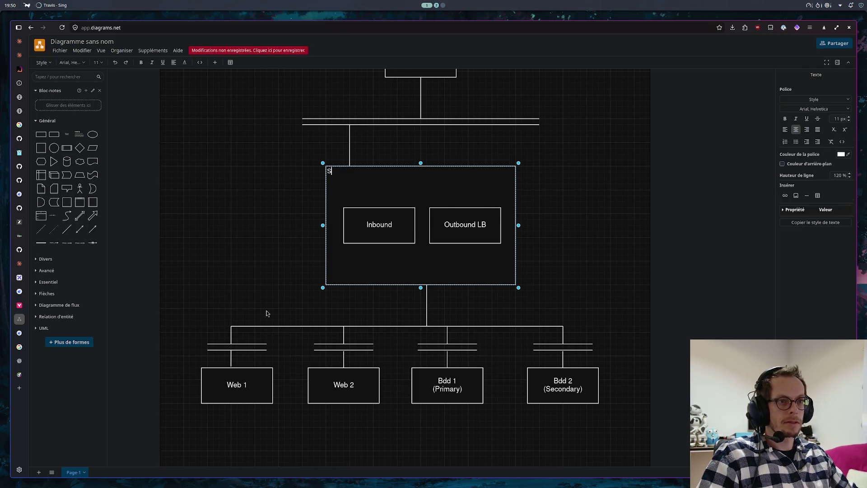
{"action": "left_click", "coordinate": [575, 181]}
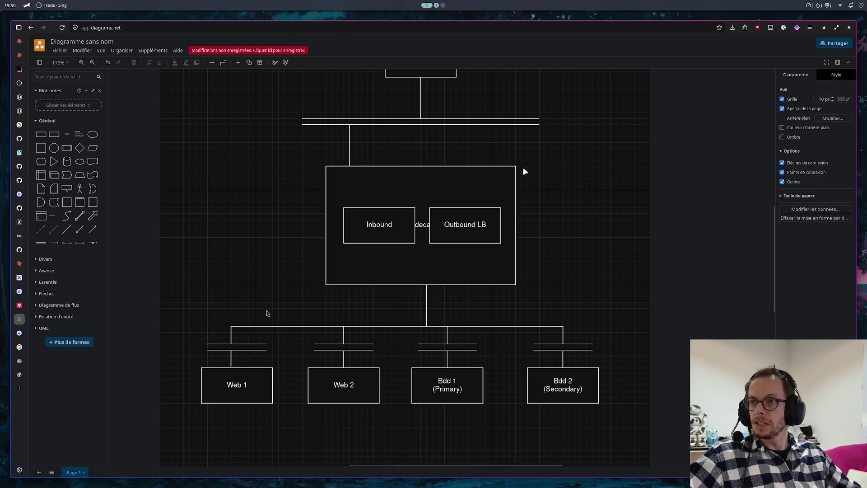
{"action": "mouse_move", "coordinate": [421, 238]}
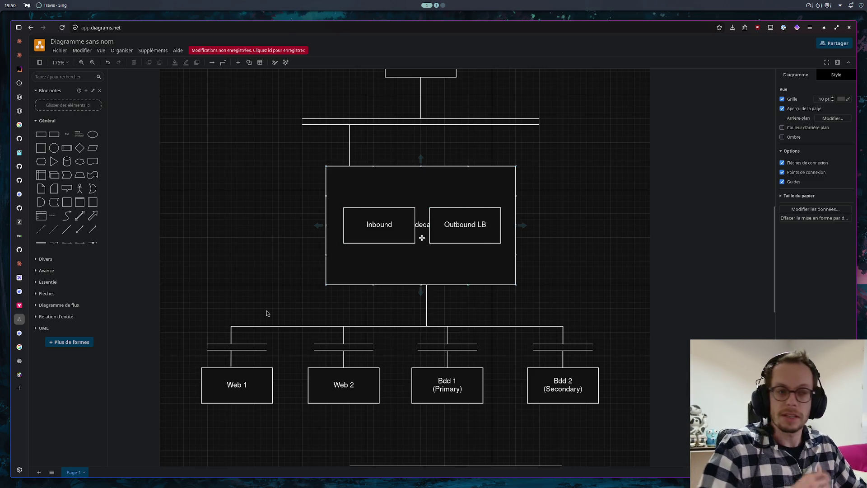
{"action": "double_click", "coordinate": [422, 224]}
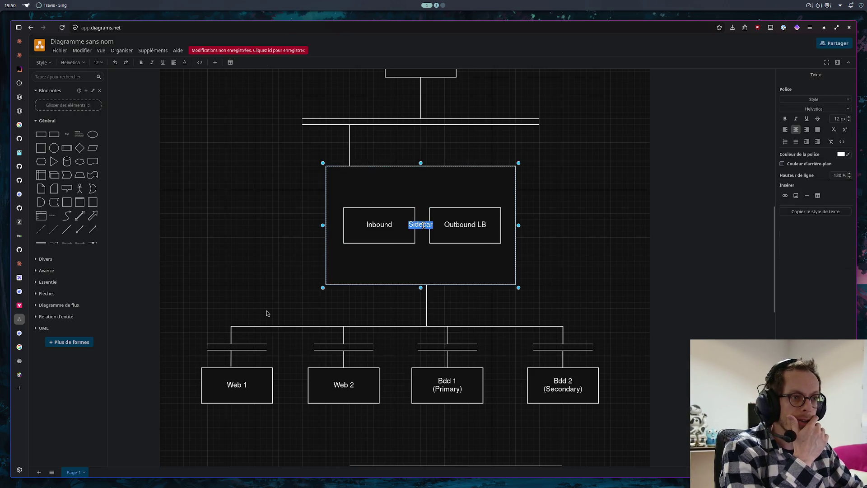
{"action": "left_click", "coordinate": [805, 97]}
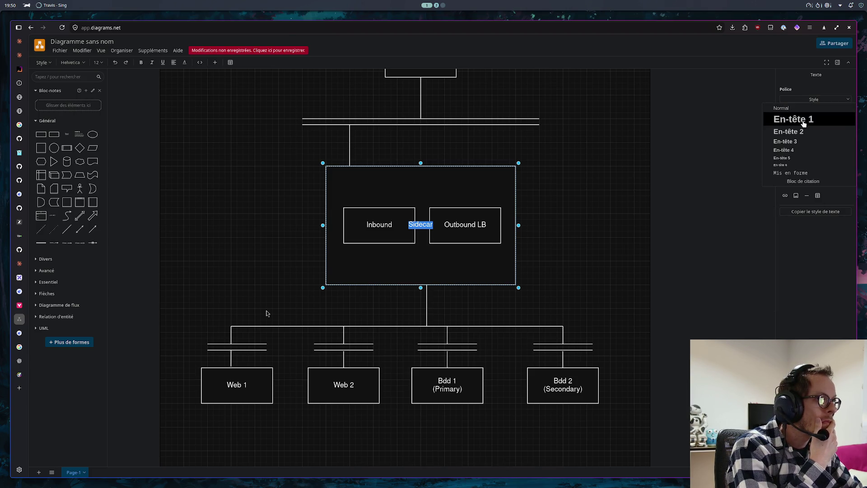
{"action": "left_click", "coordinate": [806, 118]}
{"action": "left_click", "coordinate": [812, 99]}
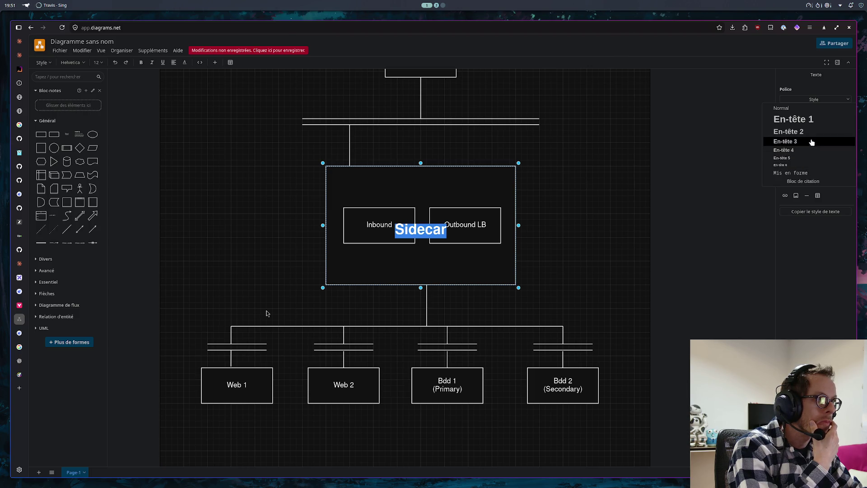
{"action": "left_click", "coordinate": [810, 109]}
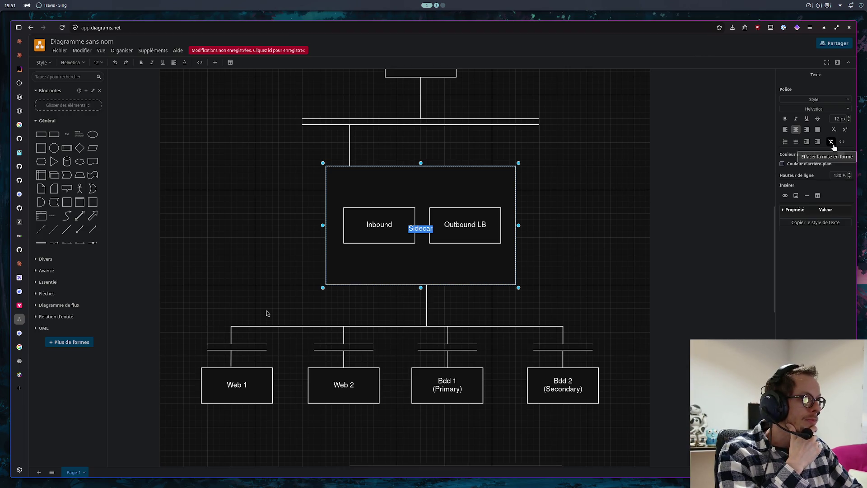
{"action": "left_click", "coordinate": [595, 233]}
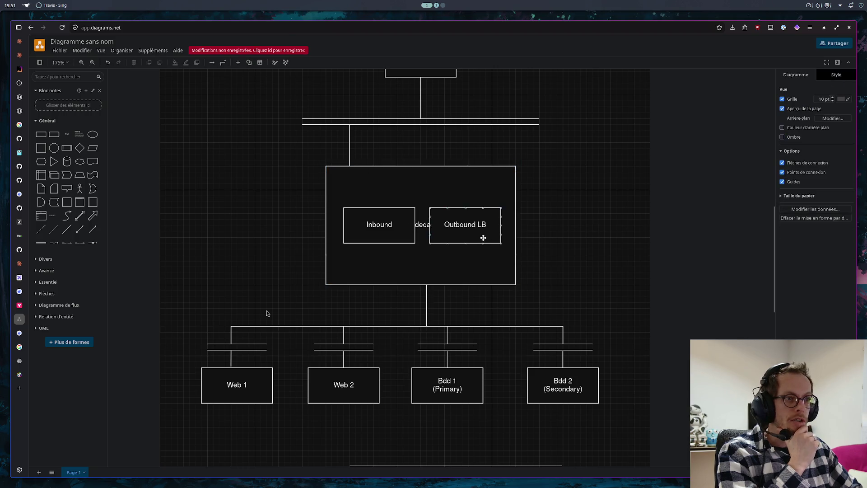
- Reselect the container and delete the Sidecar label text between the LB boxes
{"action": "left_click", "coordinate": [423, 226]}
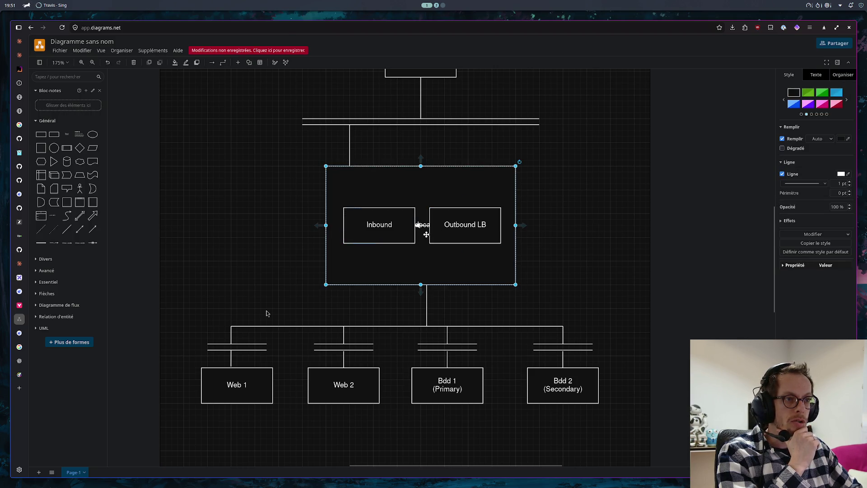
{"action": "left_click", "coordinate": [422, 225]}
{"action": "key", "text": "Escape"}
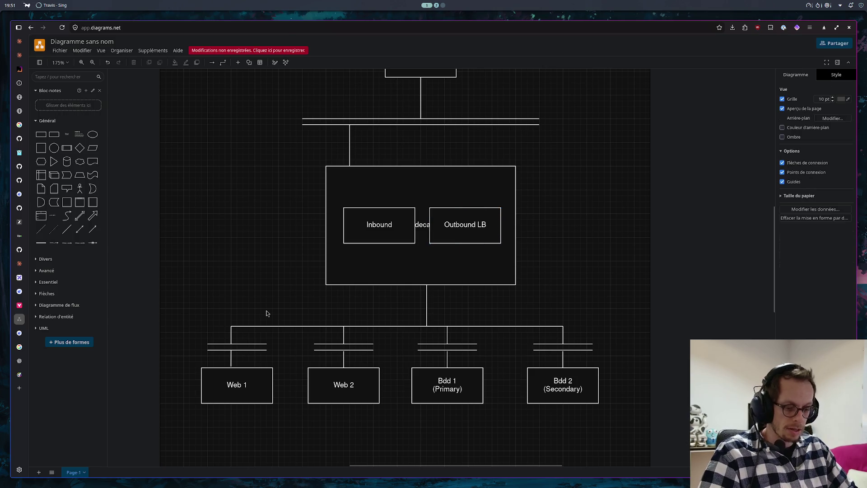
{"action": "left_click", "coordinate": [422, 224]}
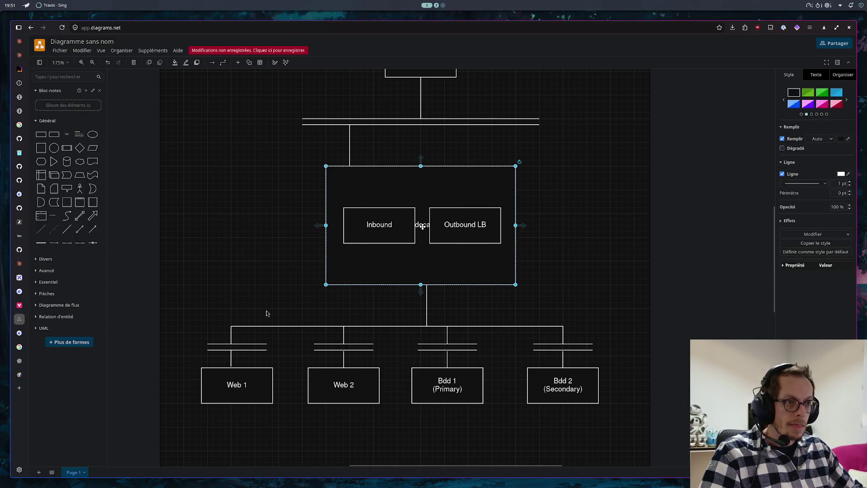
{"action": "double_click", "coordinate": [422, 226]}
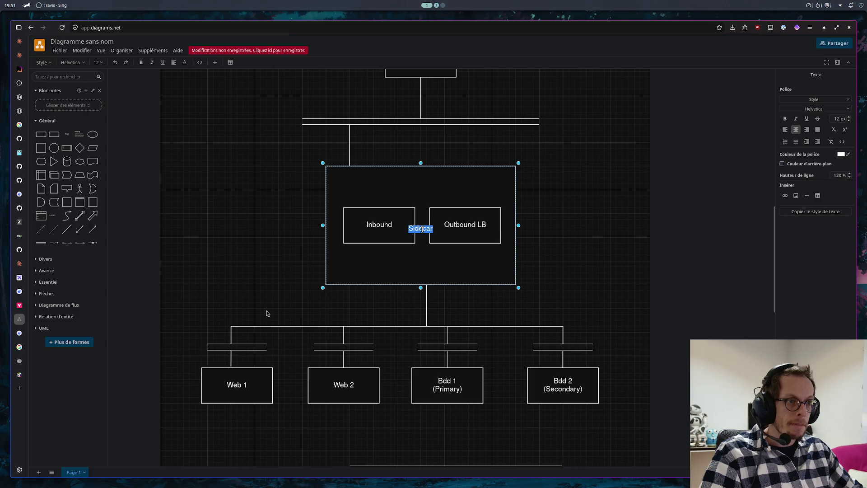
{"action": "key", "text": "Escape"}
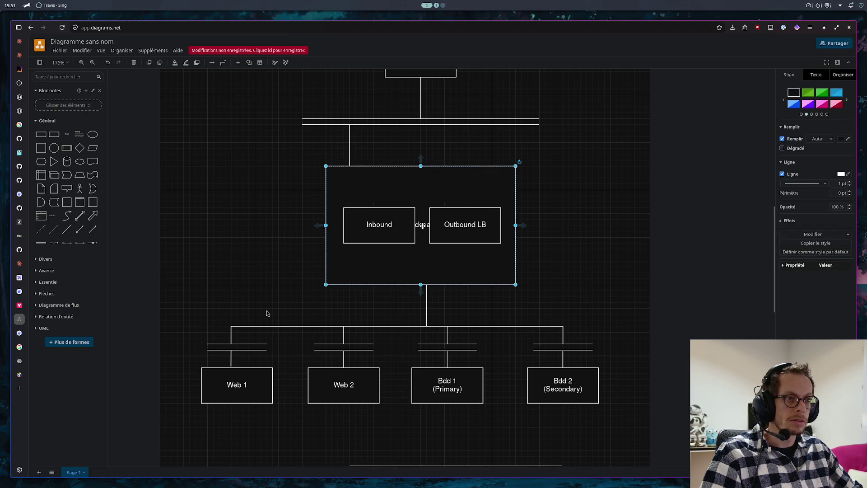
{"action": "double_click", "coordinate": [422, 227]}
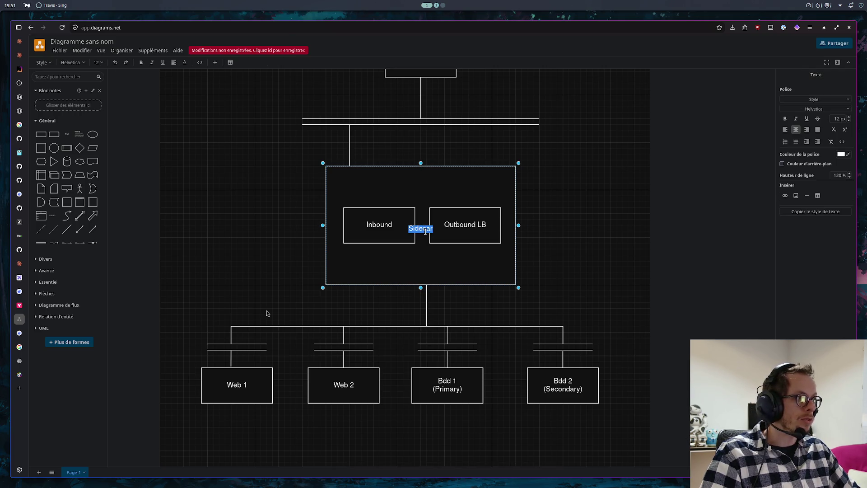
{"action": "key", "text": "BackSpace"}
{"action": "left_click", "coordinate": [575, 212]}
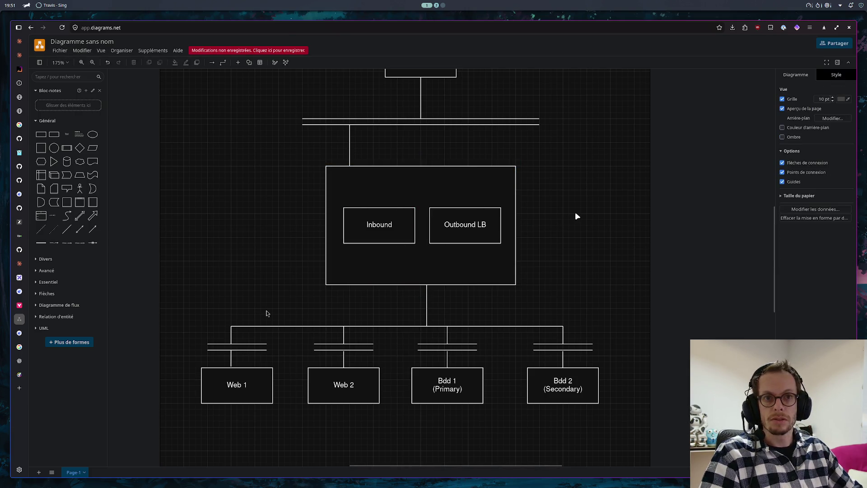
- Place a Text shape at the top of the container reading Sidecar
{"action": "mouse_move", "coordinate": [66, 135]}
{"action": "left_mouse_down"}
{"action": "mouse_move", "coordinate": [444, 270]}
{"action": "mouse_move", "coordinate": [422, 178]}
{"action": "left_mouse_up"}
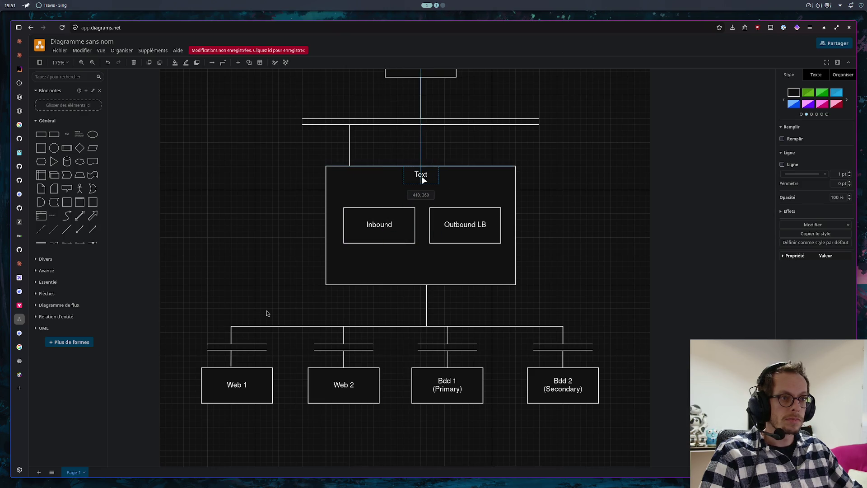
{"action": "key", "text": "F2"}
{"action": "type", "text": "Sidecar"}
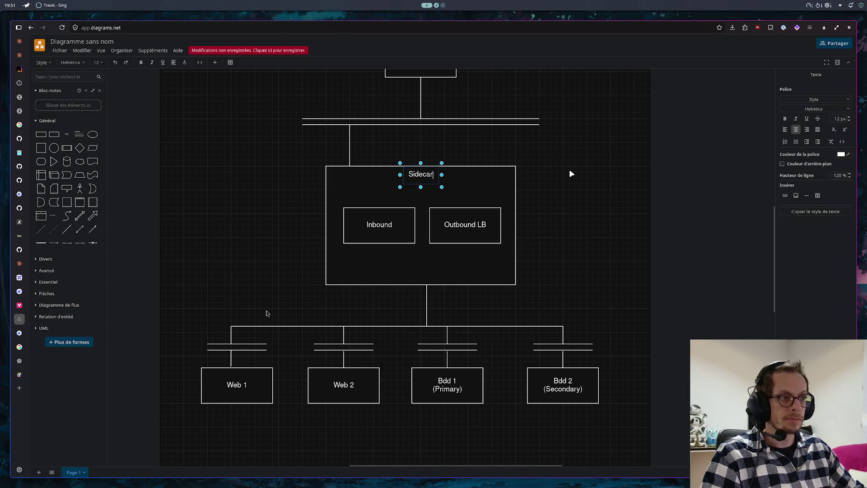
{"action": "left_click", "coordinate": [570, 173]}
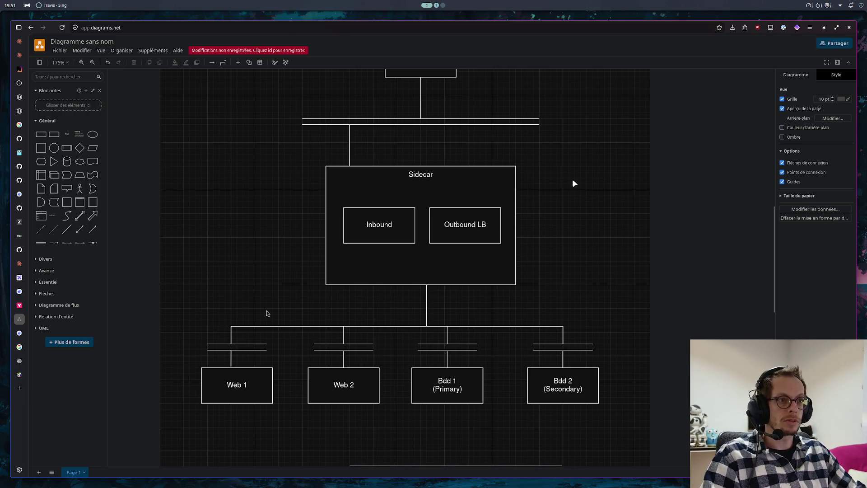
{"action": "double_click", "coordinate": [462, 224]}
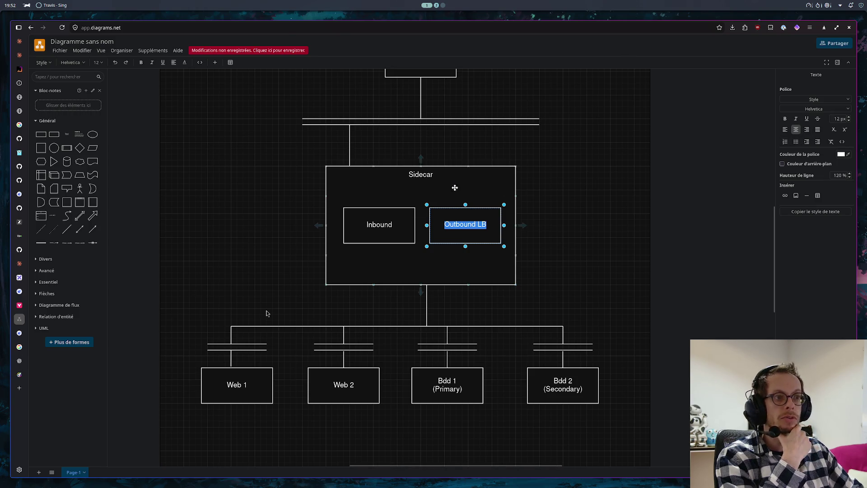
- Insert a spare Text shape on the empty canvas left of Sidecar and view Inbound's text options
{"action": "left_click", "coordinate": [600, 194]}
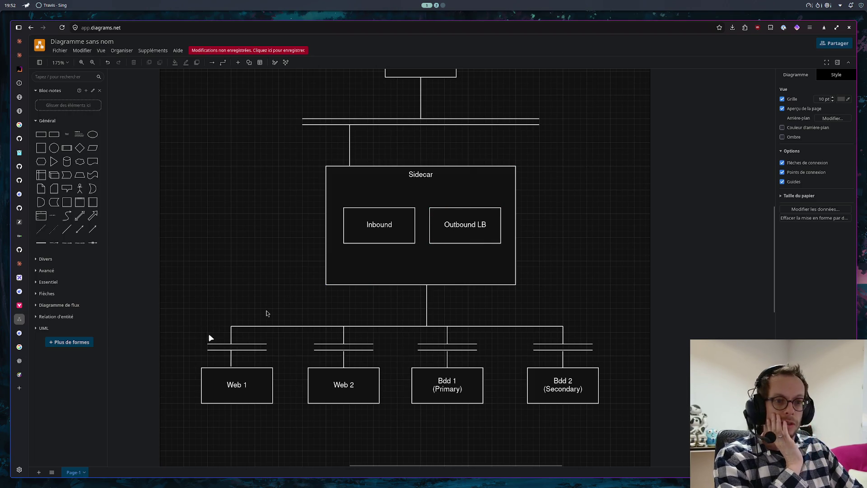
{"action": "left_click", "coordinate": [72, 135]}
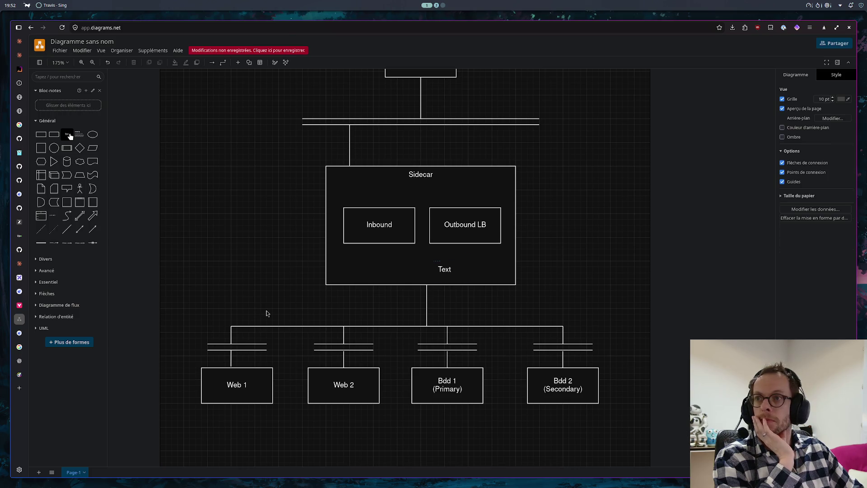
{"action": "left_click_drag", "start_coordinate": [444, 269], "coordinate": [225, 258]}
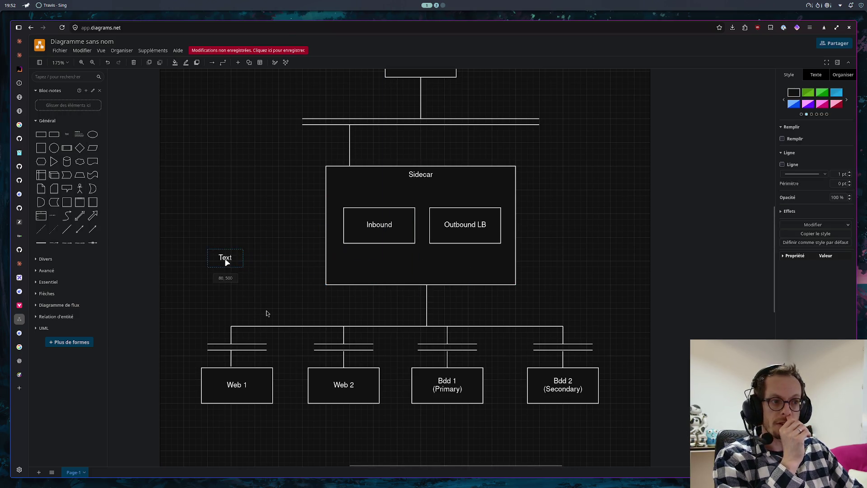
{"action": "left_click", "coordinate": [356, 212]}
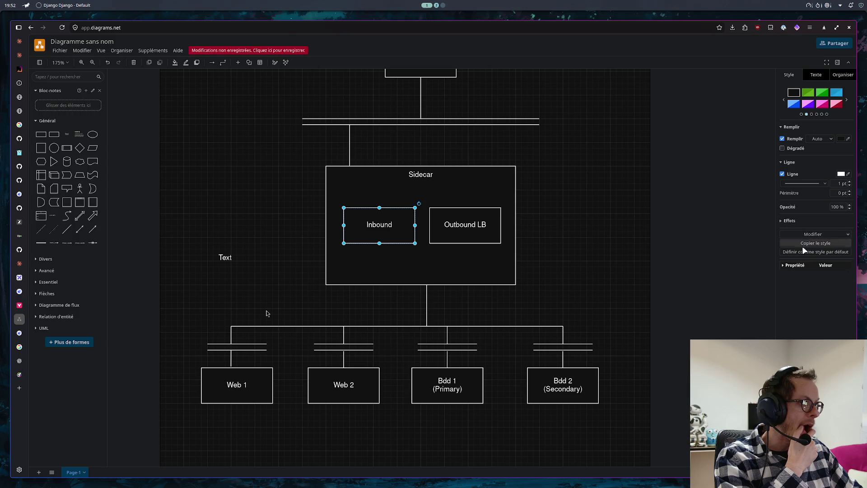
{"action": "left_click", "coordinate": [816, 76]}
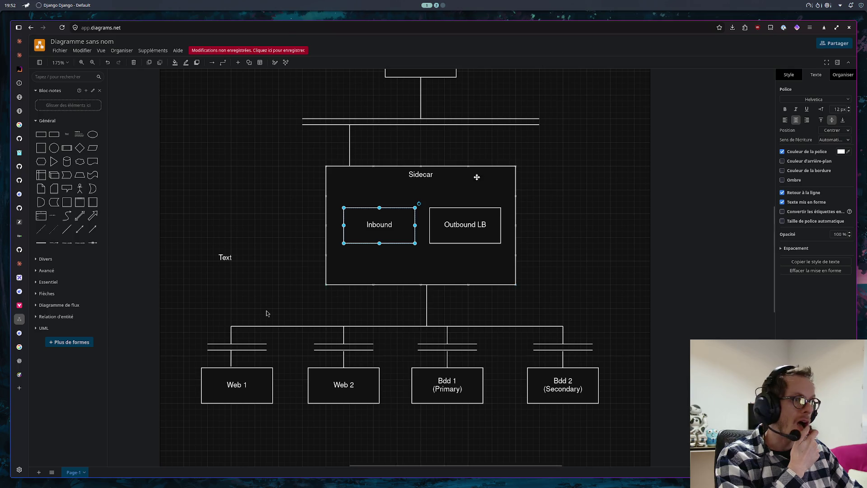
- Delete the separate Sidecar title and set the container's own label along its top
{"action": "left_click", "coordinate": [421, 174]}
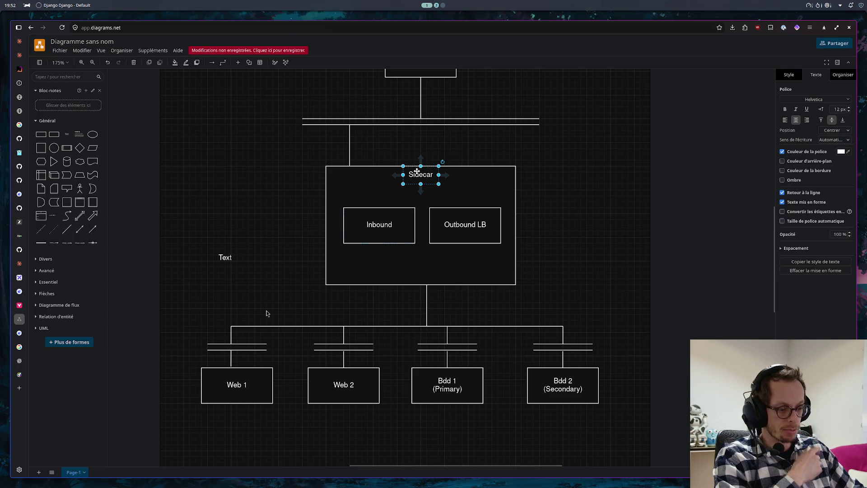
{"action": "key", "text": "Delete"}
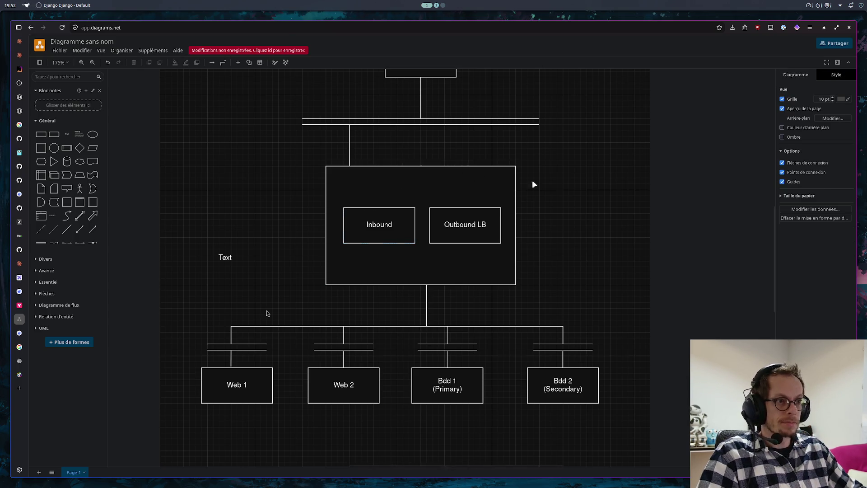
{"action": "double_click", "coordinate": [447, 186]}
{"action": "type", "text": "Si"}
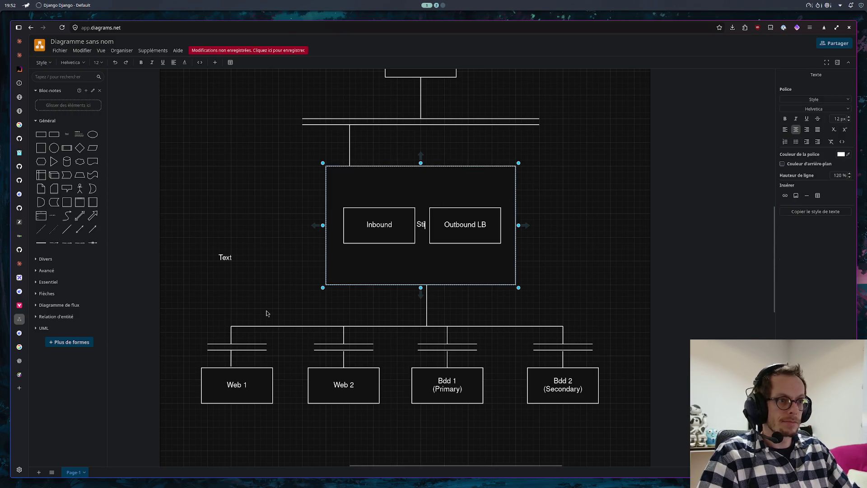
{"action": "type", "text": "decar"}
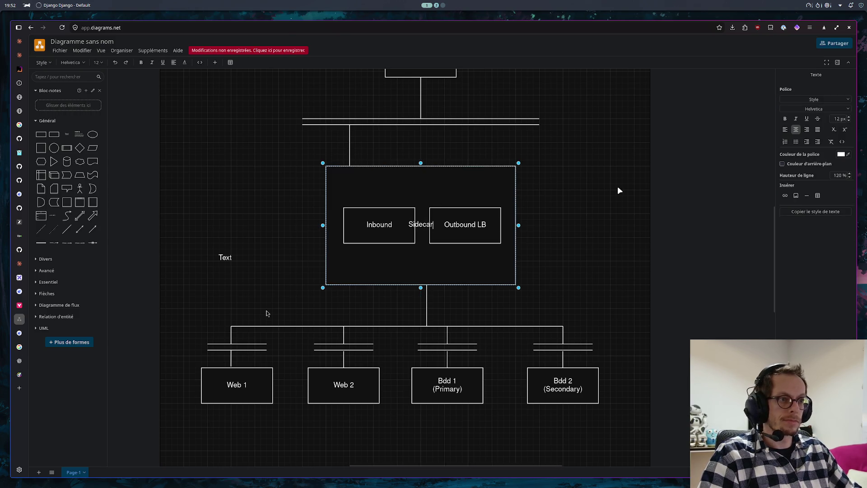
{"action": "key", "text": "Escape"}
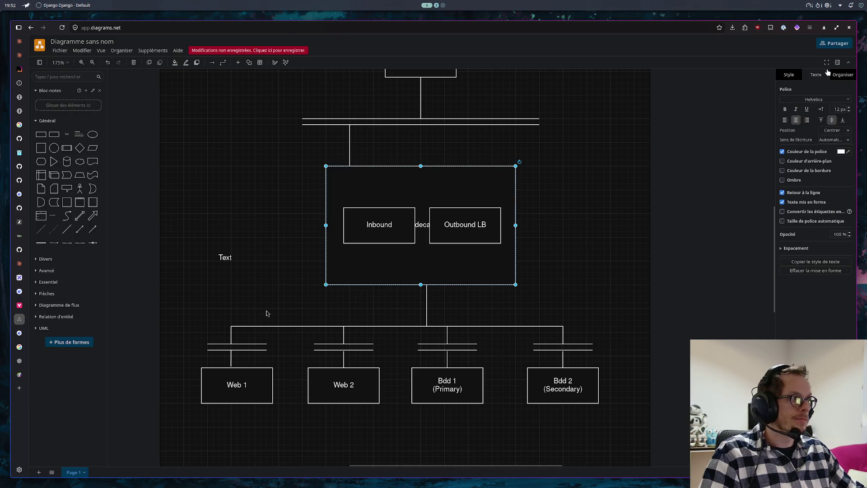
{"action": "left_click", "coordinate": [821, 120]}
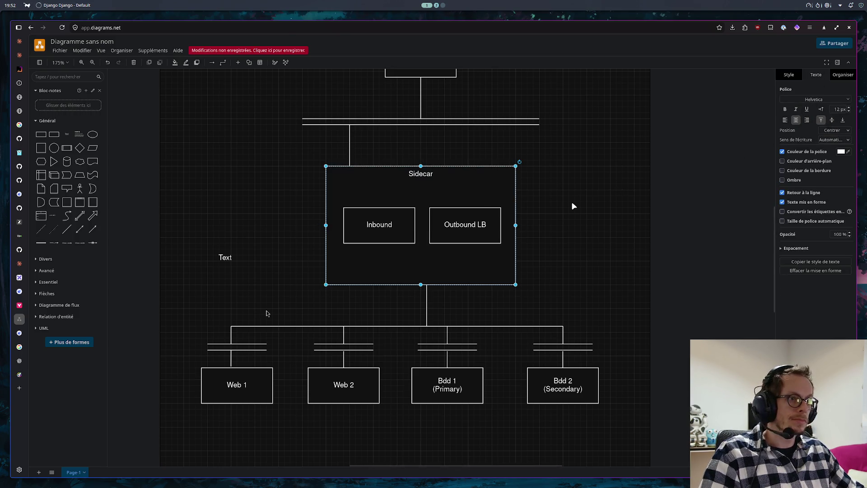
{"action": "left_click", "coordinate": [572, 205]}
- Drop a new text label onto the bus above Web 1 and start editing it
{"action": "left_click_drag", "start_coordinate": [221, 251], "coordinate": [250, 337]}
{"action": "key", "text": "F2"}
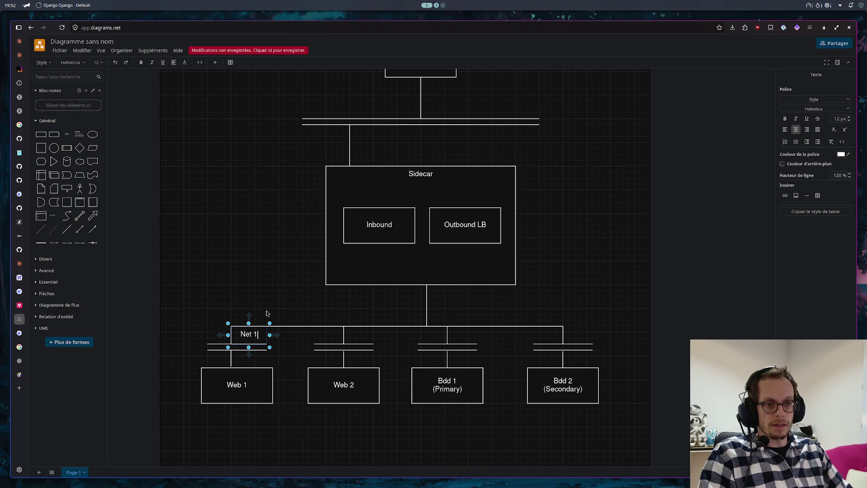
- Finish the Net 1 label on the Web 1 bus and paste a copy edited to Net 2 above Web 2
{"action": "left_click", "coordinate": [255, 261]}
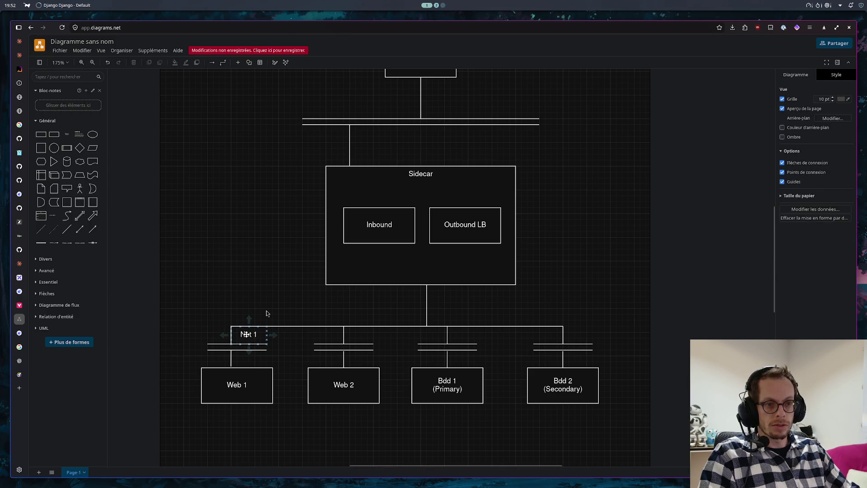
{"action": "left_click_drag", "start_coordinate": [245, 334], "coordinate": [245, 340]}
{"action": "left_click", "coordinate": [253, 320]}
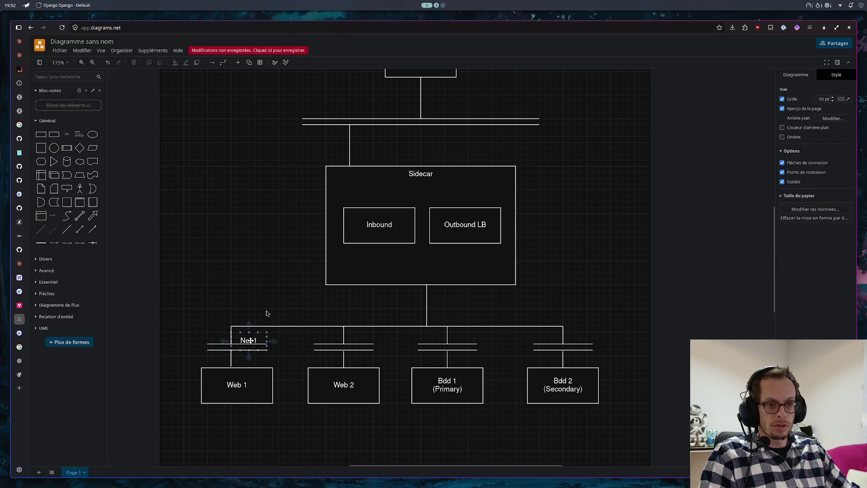
{"action": "left_click", "coordinate": [250, 341]}
{"action": "key", "text": "ctrl+v"}
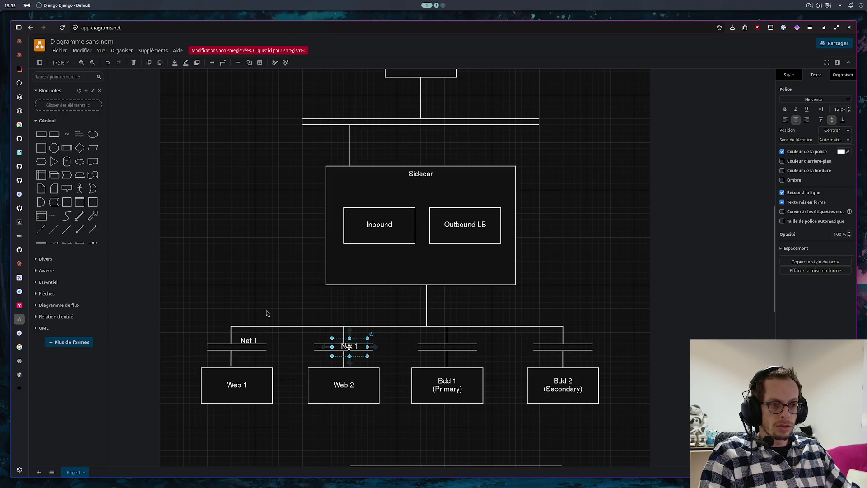
{"action": "left_click_drag", "start_coordinate": [349, 346], "coordinate": [355, 340]}
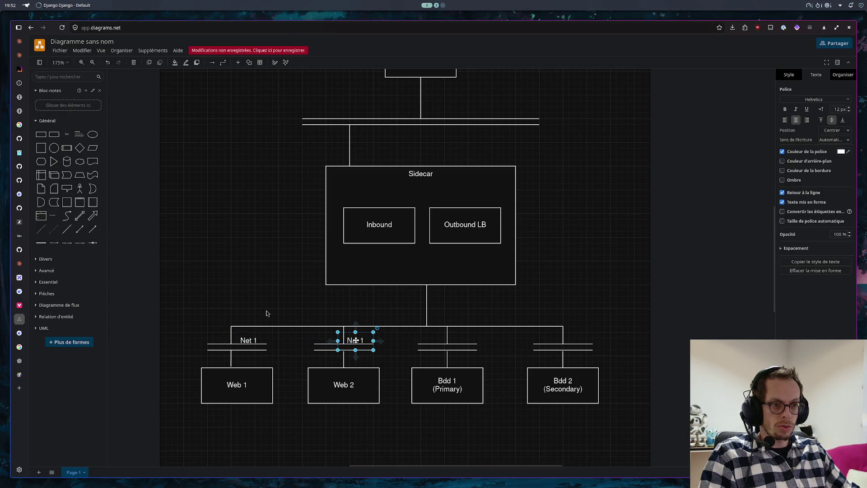
{"action": "double_click", "coordinate": [355, 340]}
{"action": "key", "text": "Right"}
{"action": "key", "text": "BackSpace"}
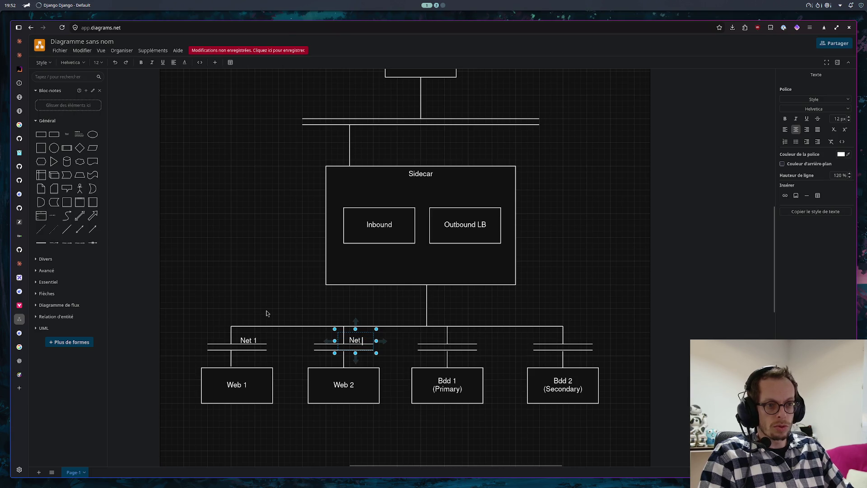
{"action": "type", "text": "2"}
{"action": "left_click", "coordinate": [485, 342]}
- Paste further copies above Bdd 1 and Bdd 2 and edit them to Net 3 and Net 4
{"action": "key", "text": "ctrl+v"}
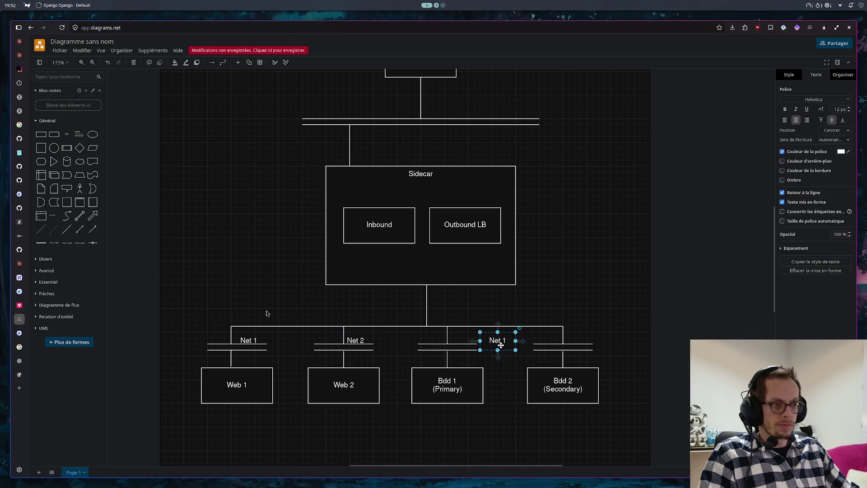
{"action": "left_click_drag", "start_coordinate": [500, 345], "coordinate": [463, 341]}
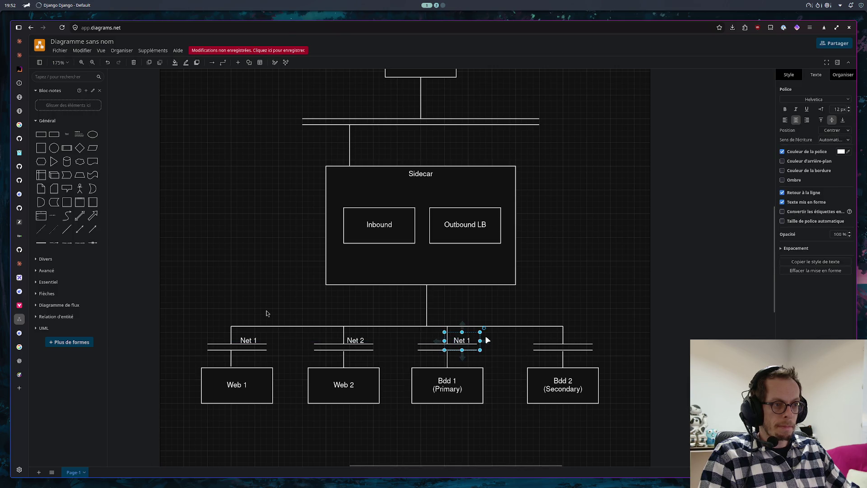
{"action": "double_click", "coordinate": [465, 340]}
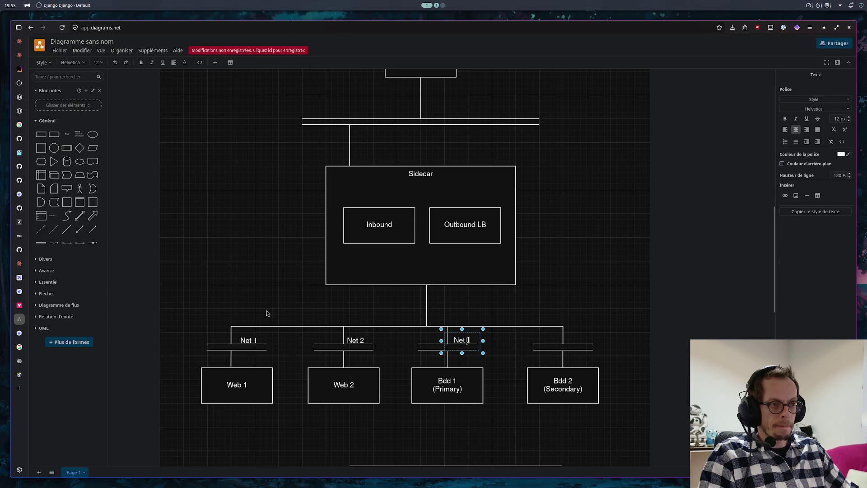
{"action": "key", "text": "BackSpace"}
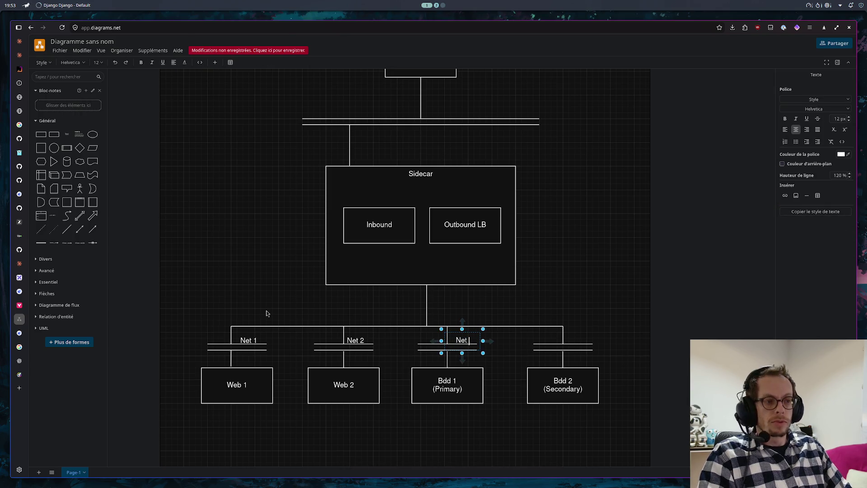
{"action": "type", "text": "3"}
{"action": "left_click", "coordinate": [579, 330]}
{"action": "key", "text": "ctrl+v"}
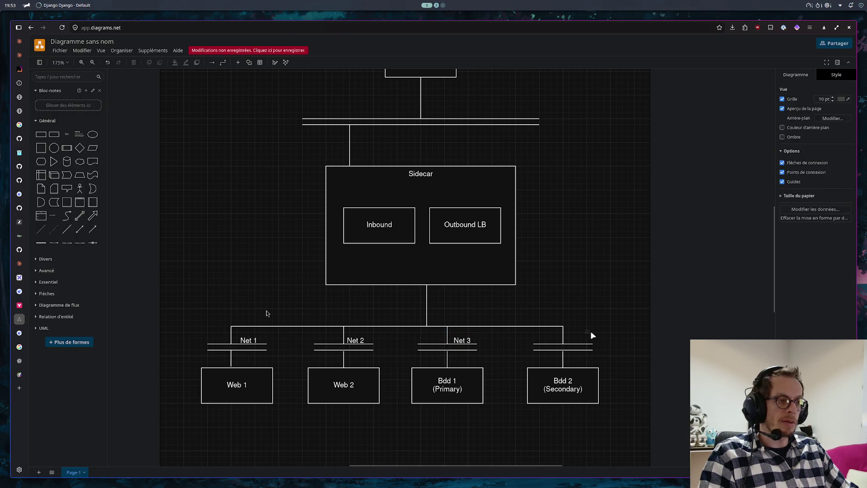
{"action": "left_click_drag", "start_coordinate": [597, 335], "coordinate": [577, 345]}
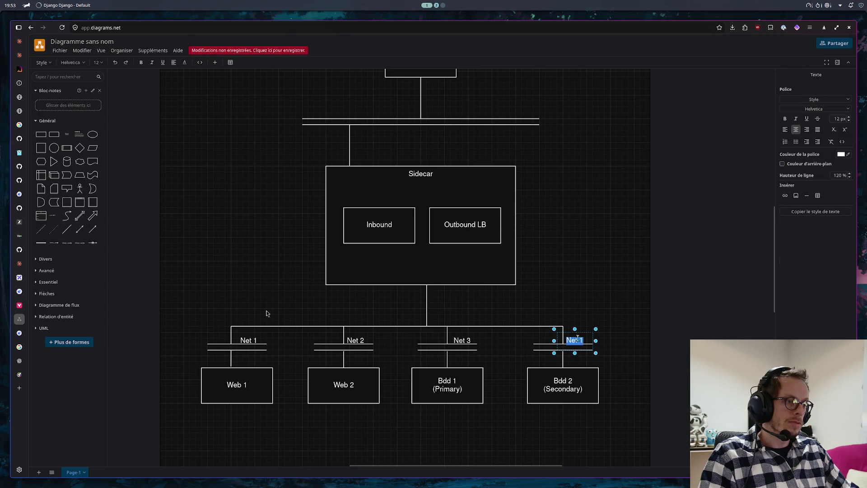
{"action": "double_click", "coordinate": [583, 340]}
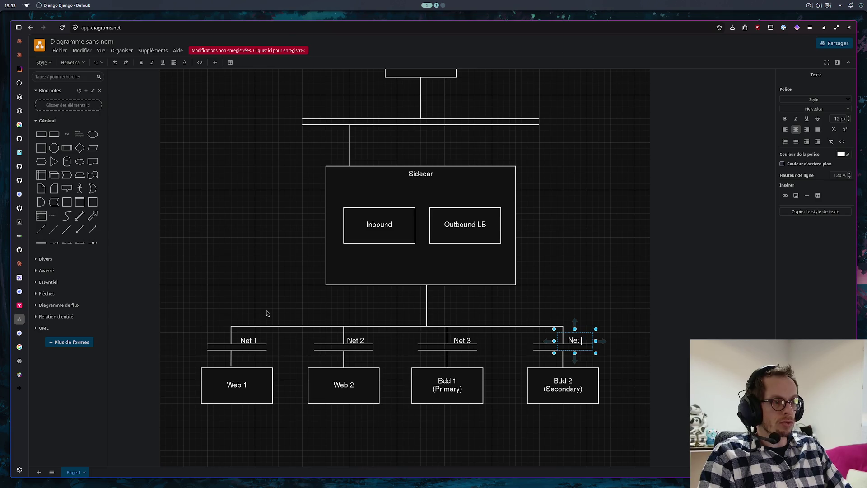
{"action": "type", "text": "4"}
{"action": "key", "text": "Escape"}
{"action": "left_click", "coordinate": [573, 284]}
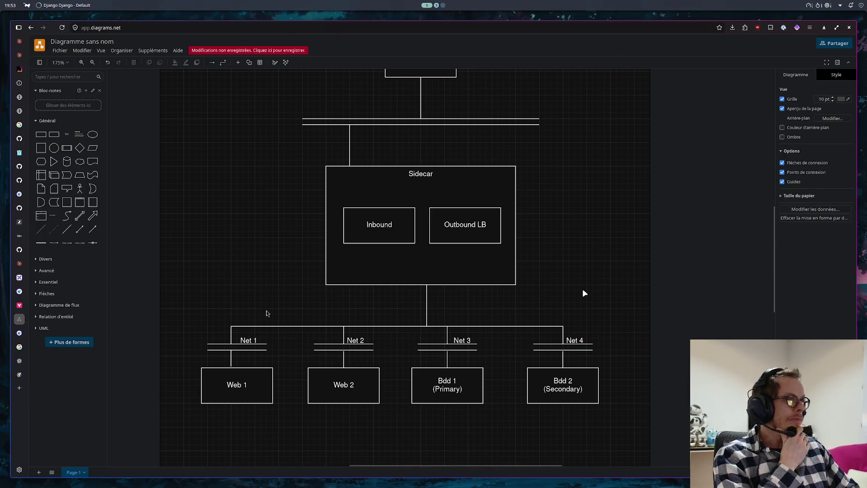
{"action": "left_click", "coordinate": [67, 135]}
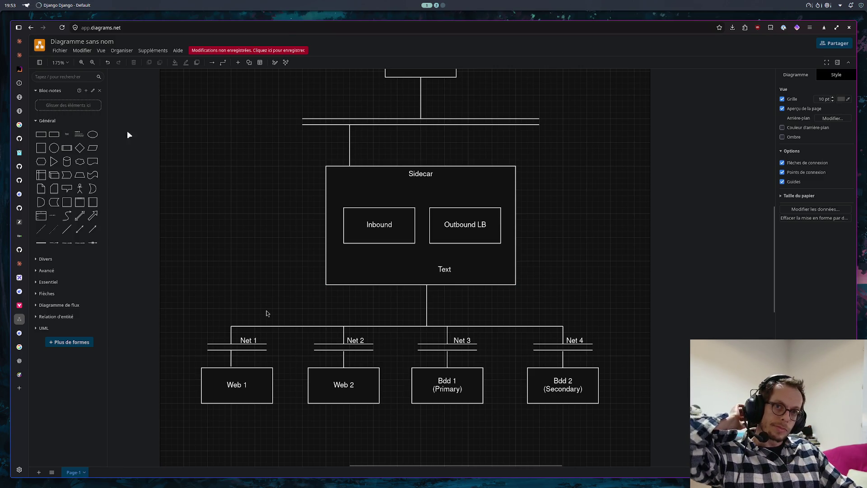
- Place the text label on the top bus under the Loadbalancer and retype it as Noyra Net
{"action": "left_click_drag", "start_coordinate": [456, 245], "coordinate": [369, 118]}
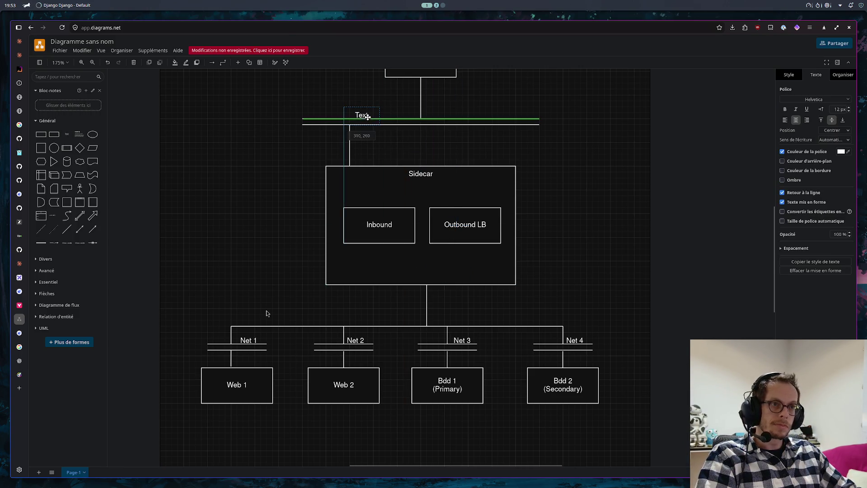
{"action": "double_click", "coordinate": [362, 115]}
{"action": "type", "text": "No"}
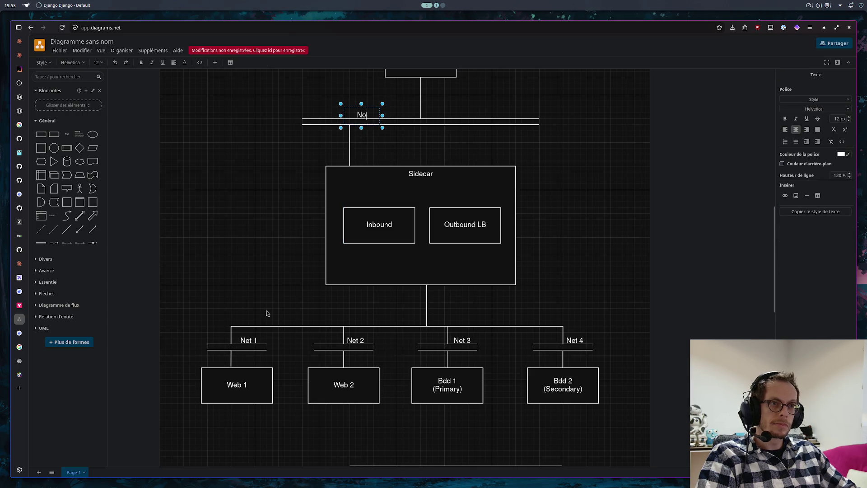
{"action": "type", "text": "d"}
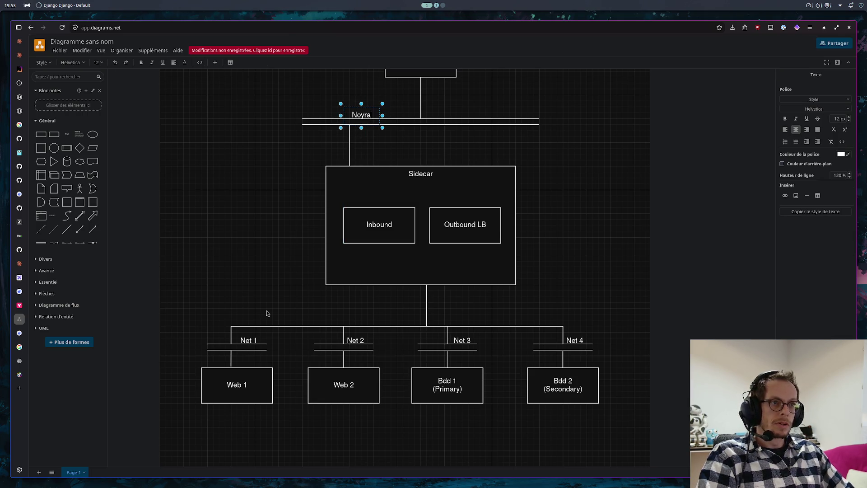
{"action": "type", "text": "Net"}
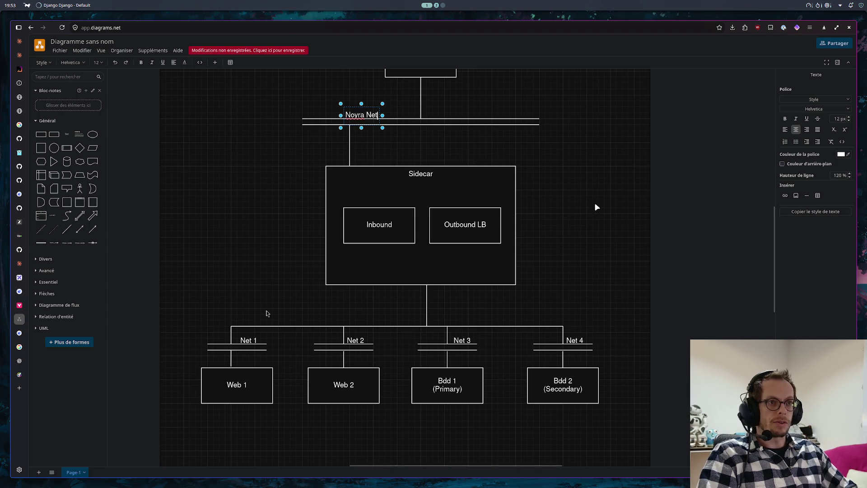
{"action": "left_click", "coordinate": [605, 205]}
{"action": "scroll", "coordinate": [605, 203], "scroll_direction": "up", "scroll_amount": 1}
{"action": "scroll", "coordinate": [605, 201], "scroll_direction": "up", "scroll_amount": 1}
{"action": "scroll", "coordinate": [606, 200], "scroll_direction": "up", "scroll_amount": 1}
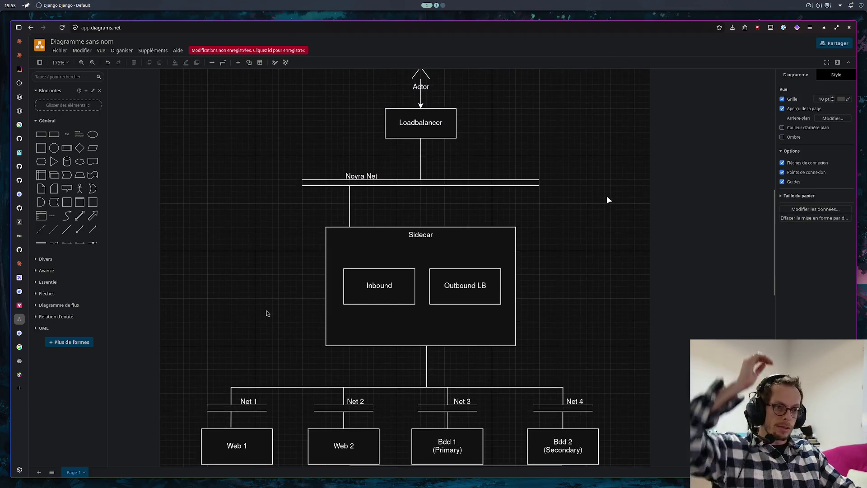
{"action": "scroll", "coordinate": [609, 200], "scroll_direction": "up", "scroll_amount": 1}
{"action": "scroll", "coordinate": [608, 200], "scroll_direction": "up", "scroll_amount": 1}
{"action": "scroll", "coordinate": [608, 202], "scroll_direction": "up", "scroll_amount": 1}
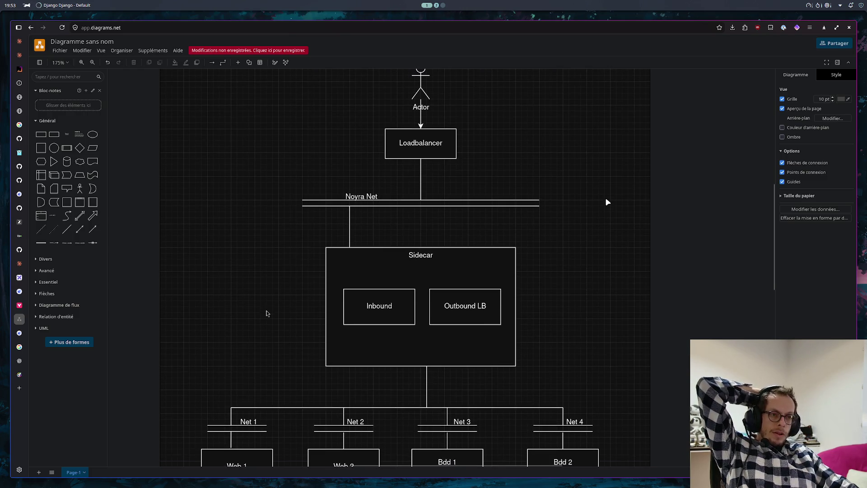
{"action": "scroll", "coordinate": [606, 202], "scroll_direction": "down", "scroll_amount": 2}
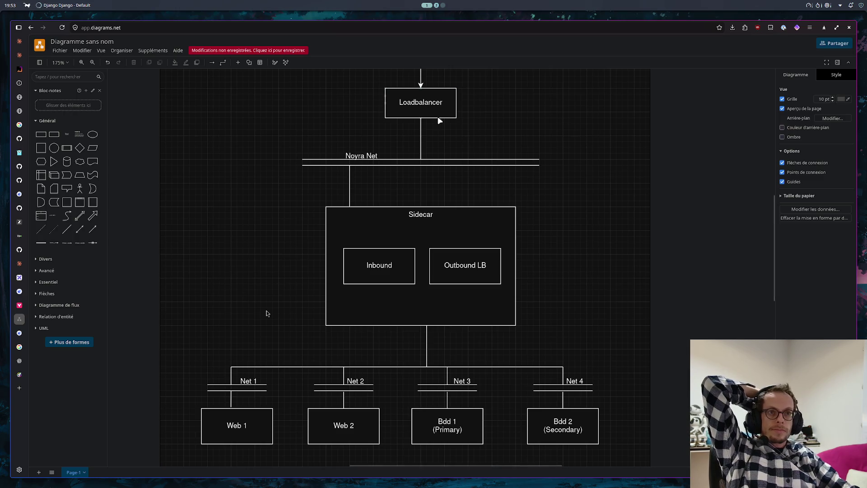
- Start saving the diagram, first attempting Google Drive and granting it access
{"action": "left_click", "coordinate": [284, 53]}
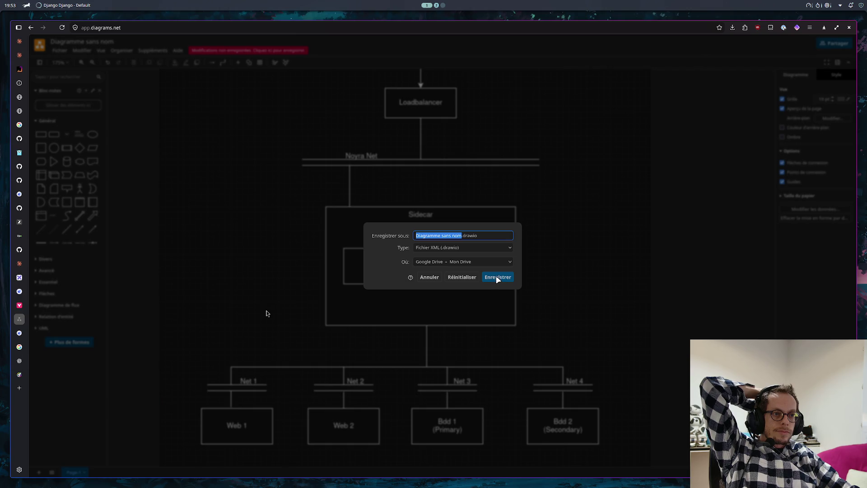
{"action": "left_click", "coordinate": [484, 261]}
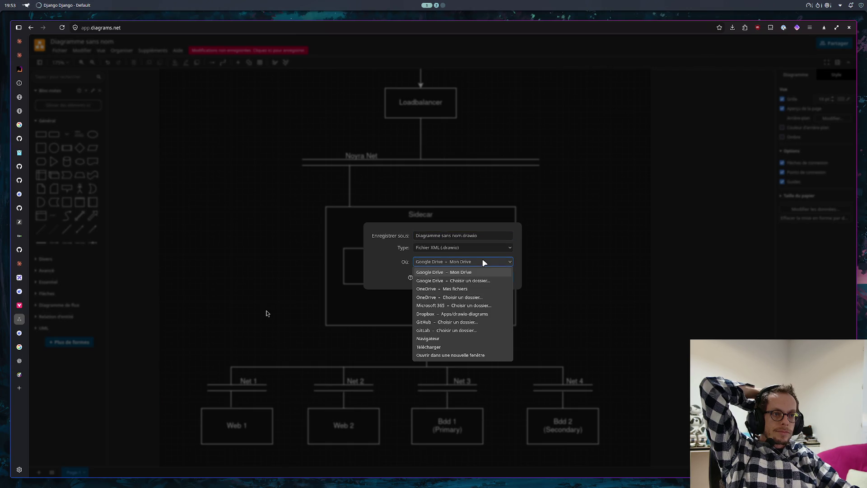
{"action": "left_click", "coordinate": [389, 241]}
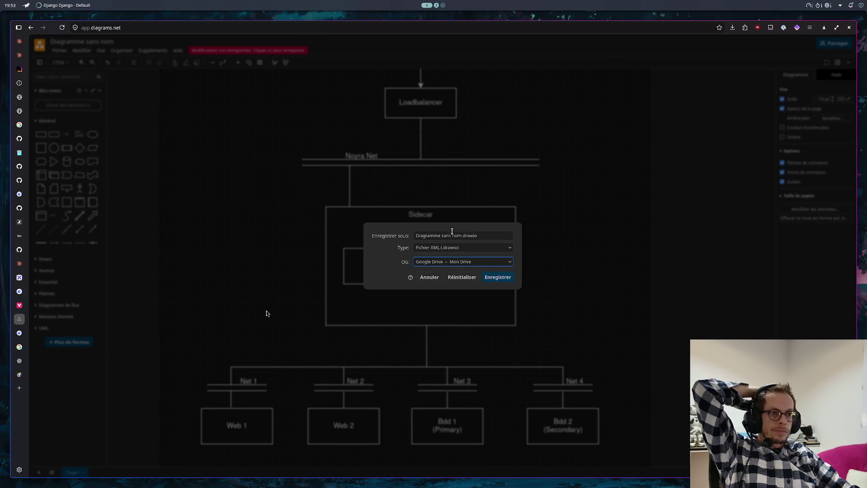
{"action": "left_click_drag", "start_coordinate": [462, 235], "coordinate": [387, 223]}
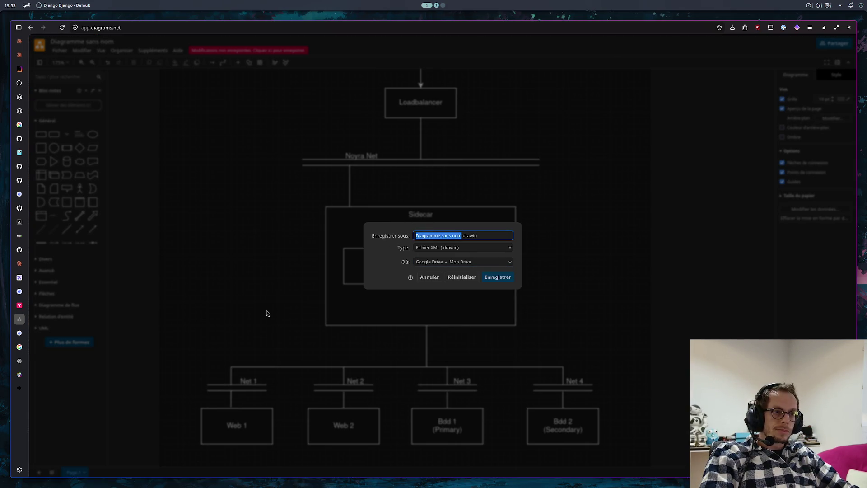
{"action": "type", "text": "No"}
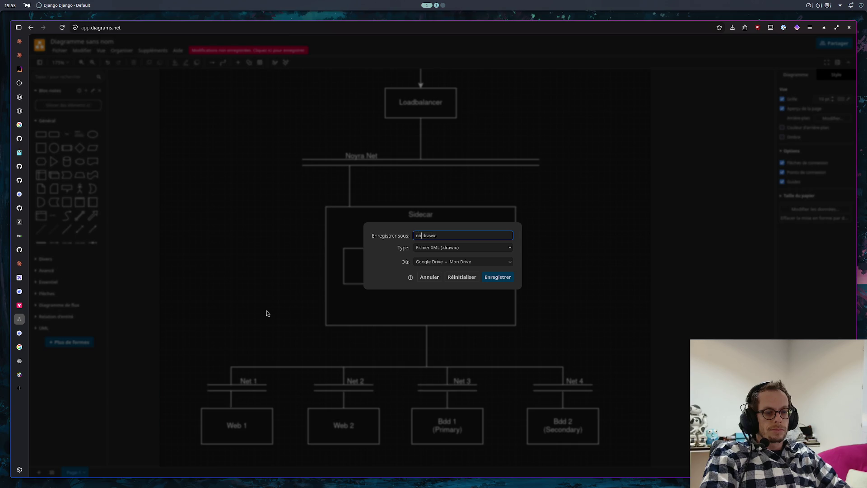
{"action": "left_click", "coordinate": [513, 279]}
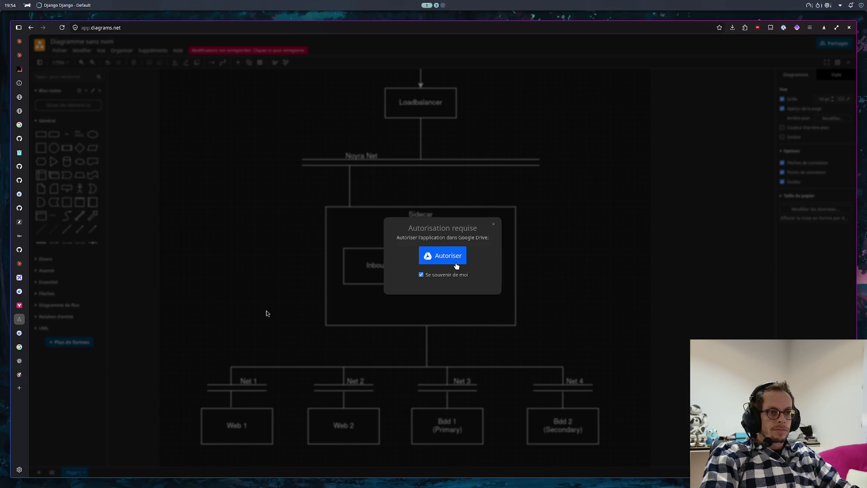
{"action": "left_click", "coordinate": [456, 264]}
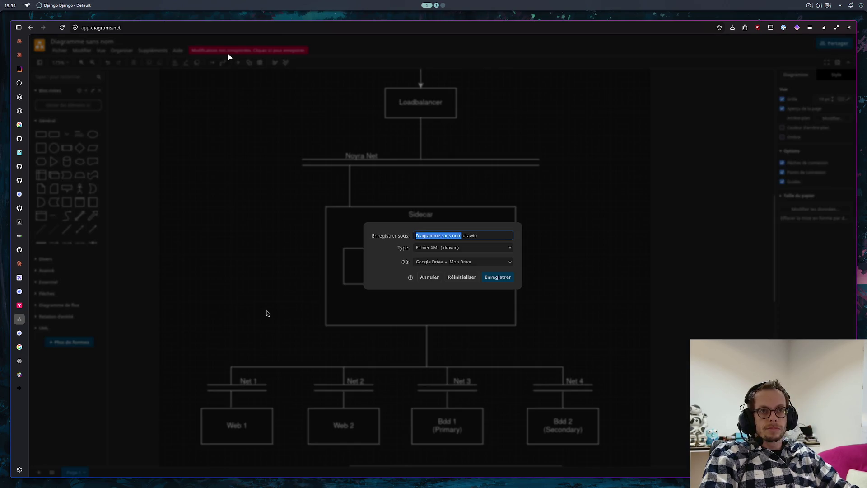
- Save the diagram to the browser as Diagramme sans nom.drawio
{"action": "left_click", "coordinate": [459, 261]}
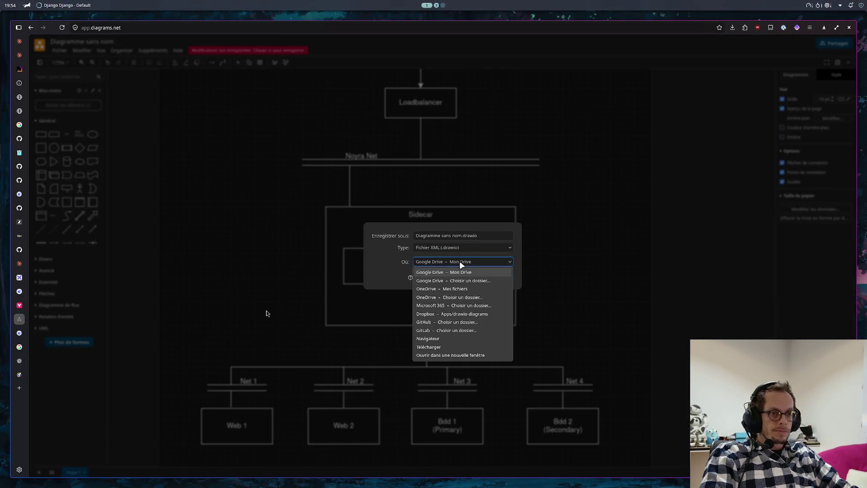
{"action": "left_click", "coordinate": [454, 341]}
{"action": "left_click", "coordinate": [494, 278]}
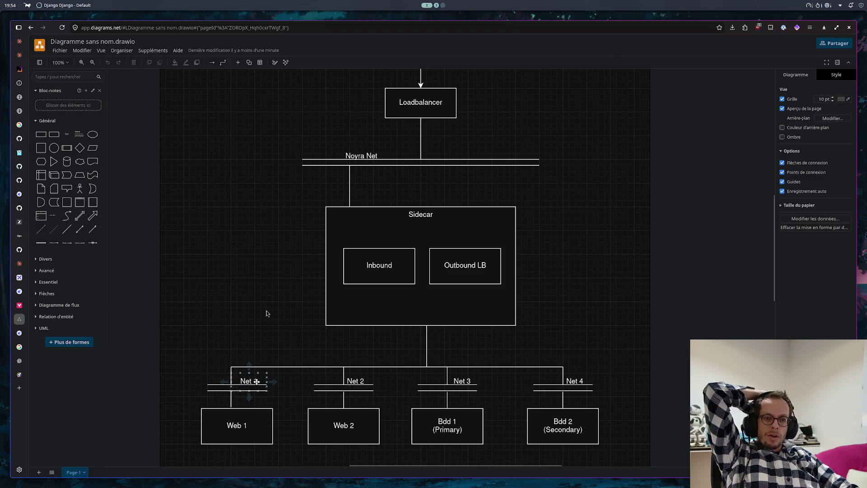
- Move the Net 1, Net 2, Net 3 and Net 4 labels just below their bus lines
{"action": "left_click_drag", "start_coordinate": [248, 380], "coordinate": [219, 399]}
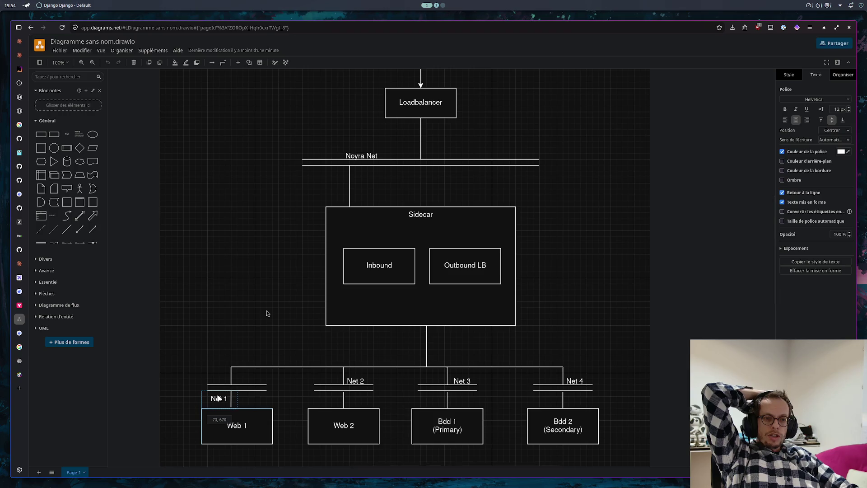
{"action": "left_click_drag", "start_coordinate": [341, 375], "coordinate": [331, 396]}
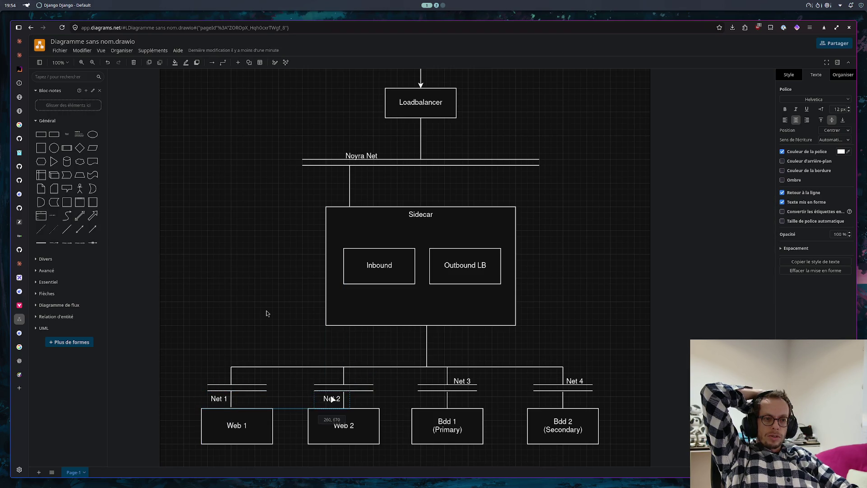
{"action": "left_click_drag", "start_coordinate": [462, 381], "coordinate": [434, 399]}
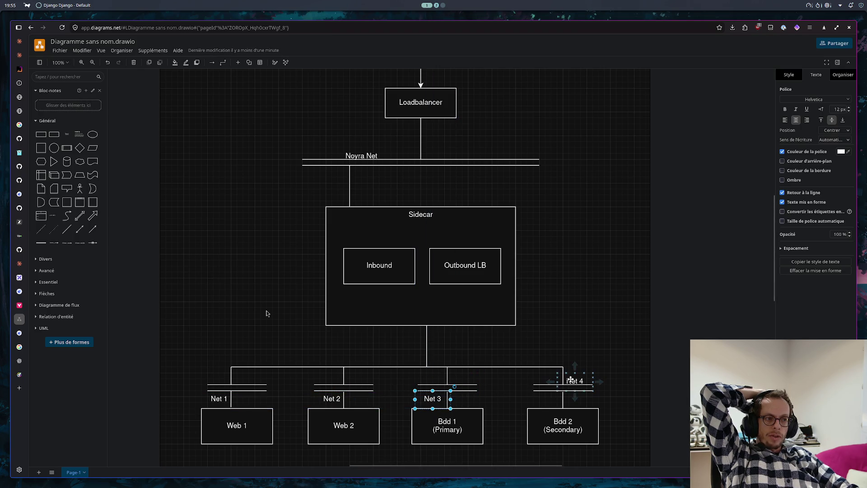
{"action": "left_click_drag", "start_coordinate": [575, 381], "coordinate": [546, 395]}
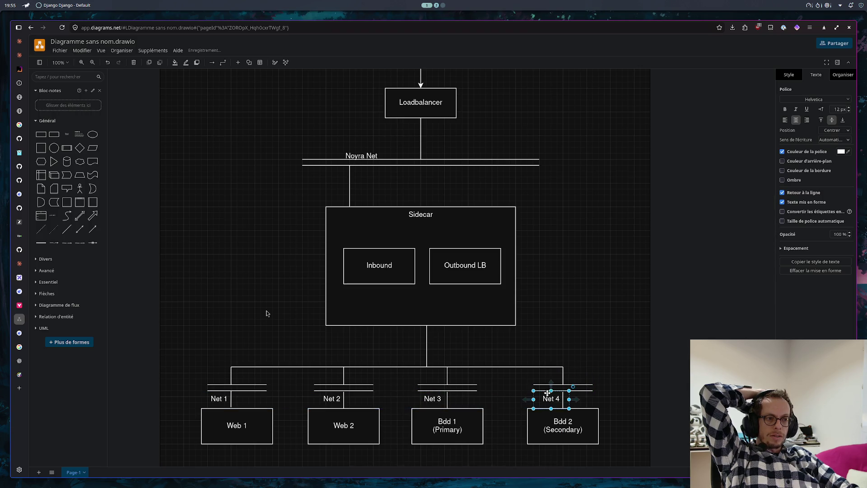
{"action": "left_click", "coordinate": [591, 322]}
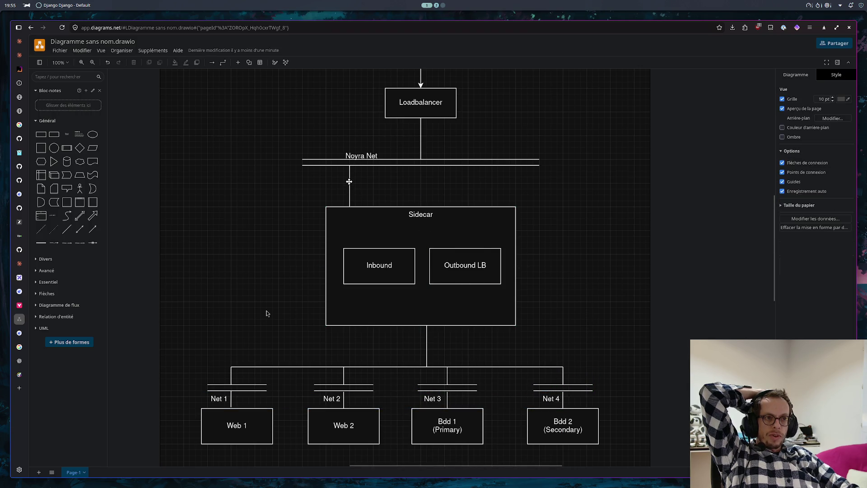
- Move the Noyra Net label just below its bus line
{"action": "left_click", "coordinate": [361, 156]}
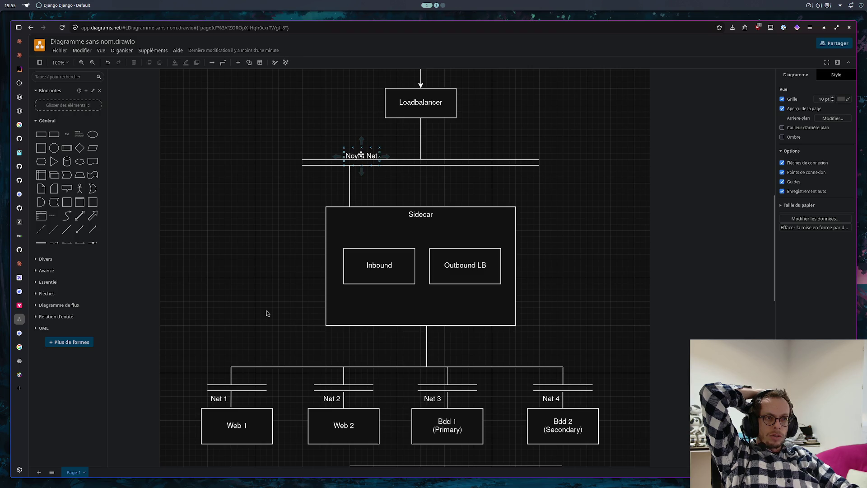
{"action": "left_click_drag", "start_coordinate": [362, 155], "coordinate": [368, 178]}
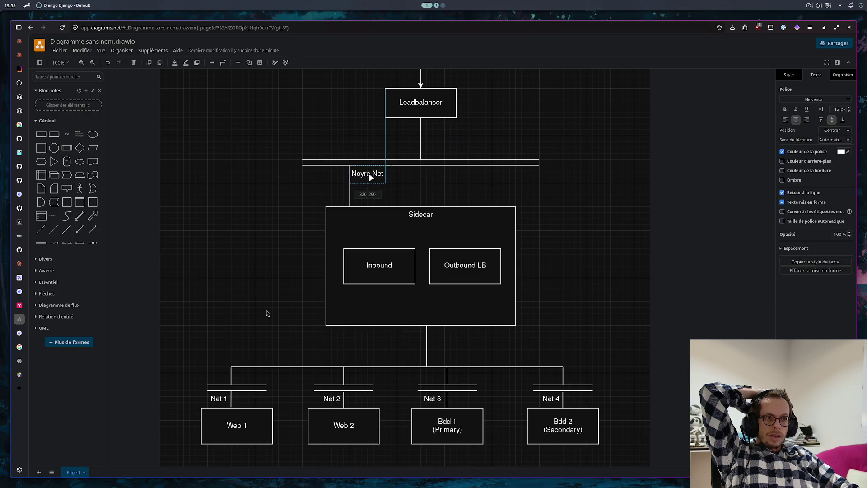
{"action": "left_click", "coordinate": [420, 183]}
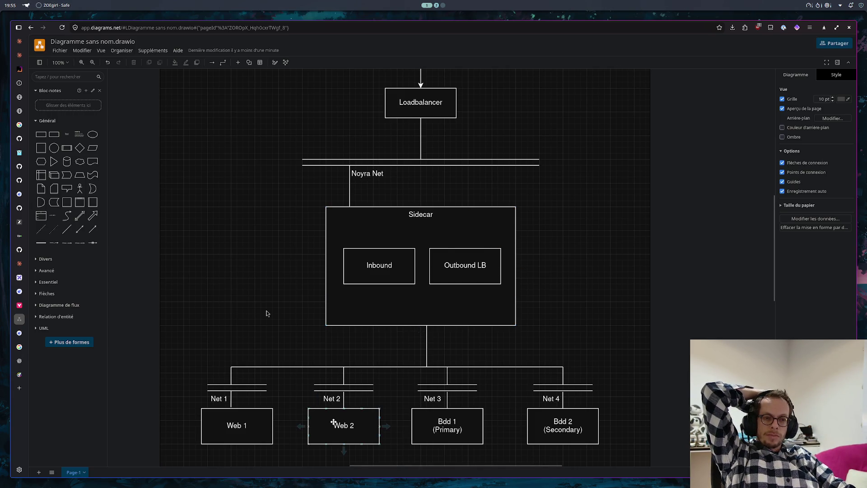
{"action": "mouse_move", "coordinate": [231, 373]}
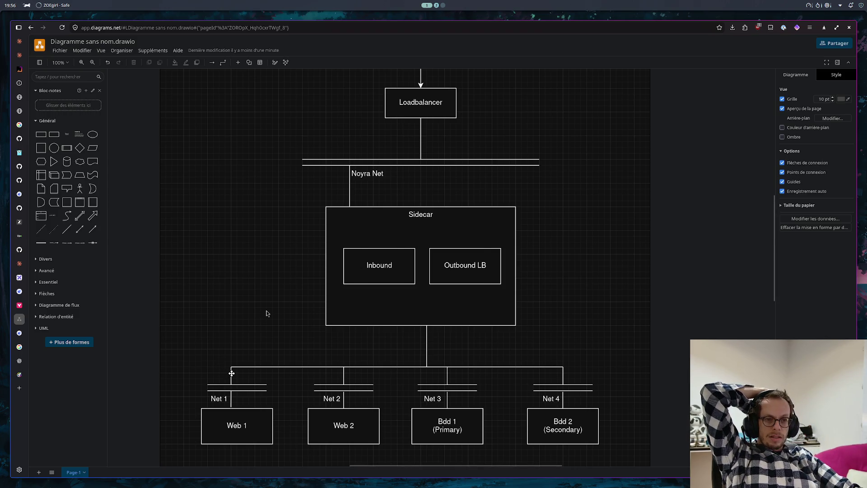
- Realign the Net 1 drop over its bus and trim the branching line's left end
{"action": "mouse_move", "coordinate": [231, 373]}
{"action": "left_mouse_down"}
{"action": "mouse_move", "coordinate": [252, 378]}
{"action": "mouse_move", "coordinate": [244, 366]}
{"action": "left_mouse_up"}
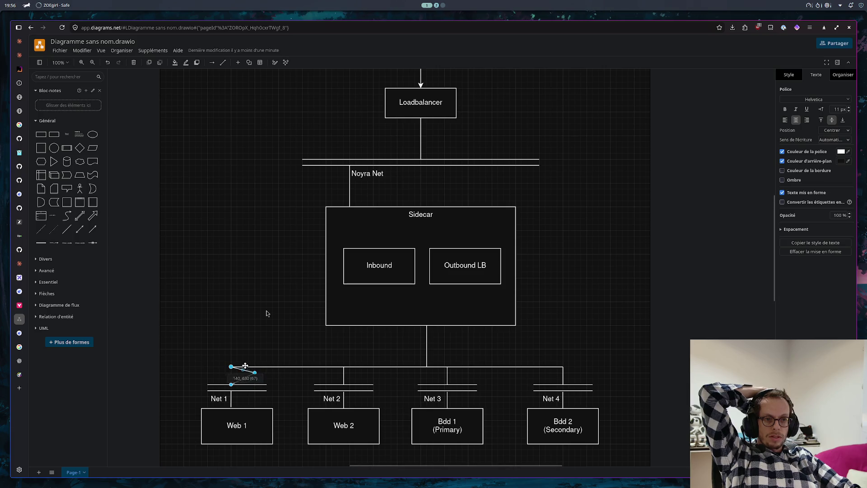
{"action": "mouse_move", "coordinate": [245, 367]}
{"action": "left_mouse_down"}
{"action": "mouse_move", "coordinate": [243, 384]}
{"action": "mouse_move", "coordinate": [252, 380]}
{"action": "left_mouse_up"}
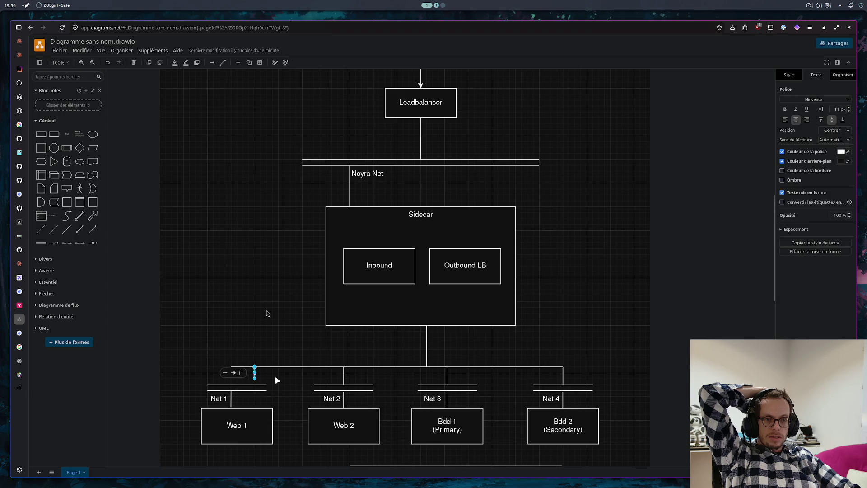
{"action": "left_click", "coordinate": [277, 380]}
{"action": "left_click", "coordinate": [254, 374]}
{"action": "left_click_drag", "start_coordinate": [255, 381], "coordinate": [255, 383]}
{"action": "left_click", "coordinate": [232, 368]}
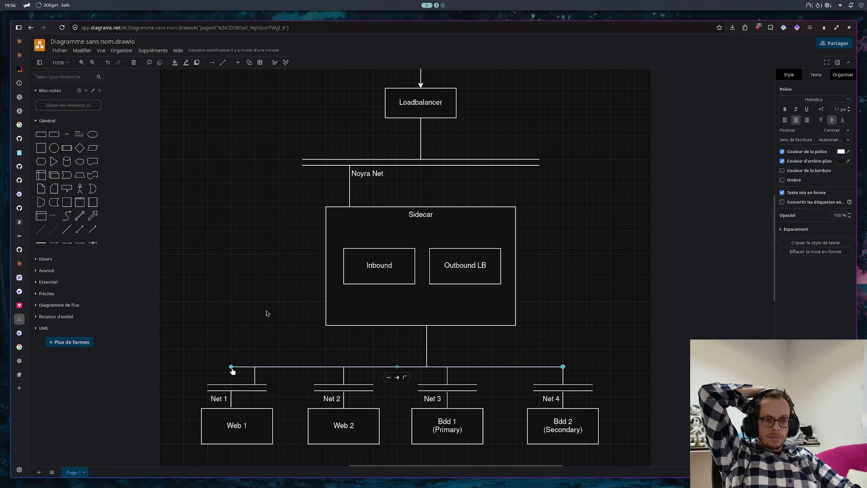
{"action": "left_click_drag", "start_coordinate": [232, 368], "coordinate": [255, 367]}
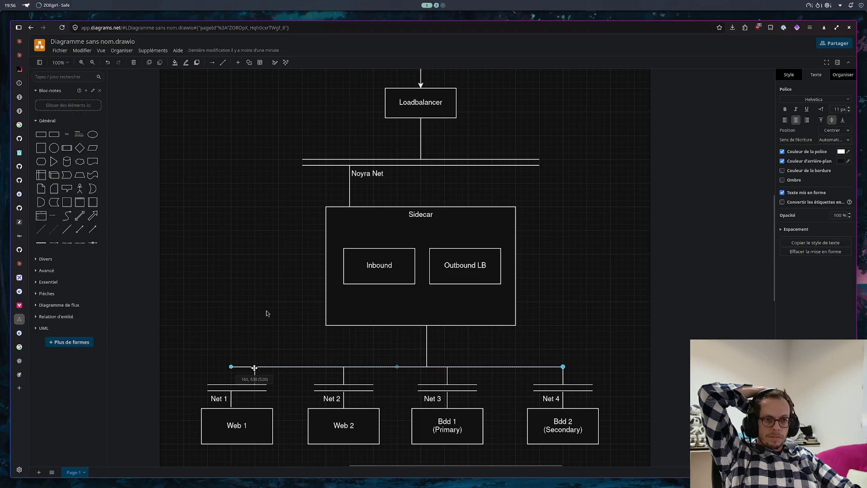
{"action": "left_click", "coordinate": [271, 350]}
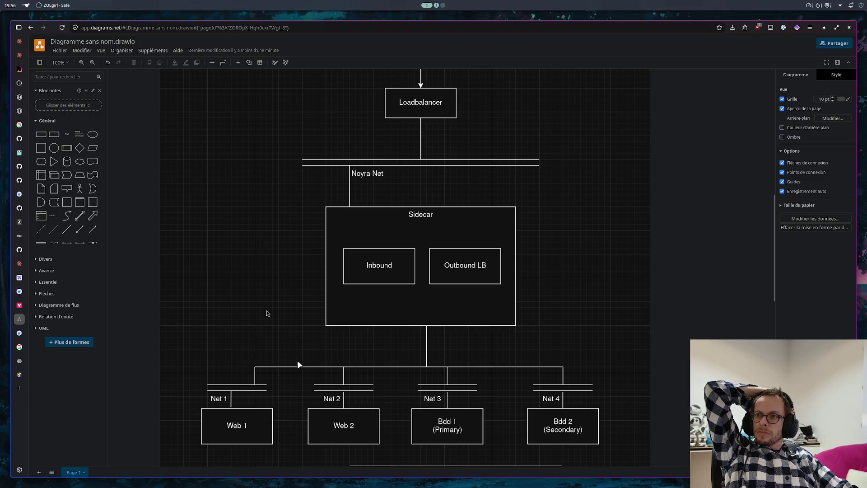
- Shift the Net 2 and Net 3 drops so they fall straight onto their buses
{"action": "left_click", "coordinate": [343, 374]}
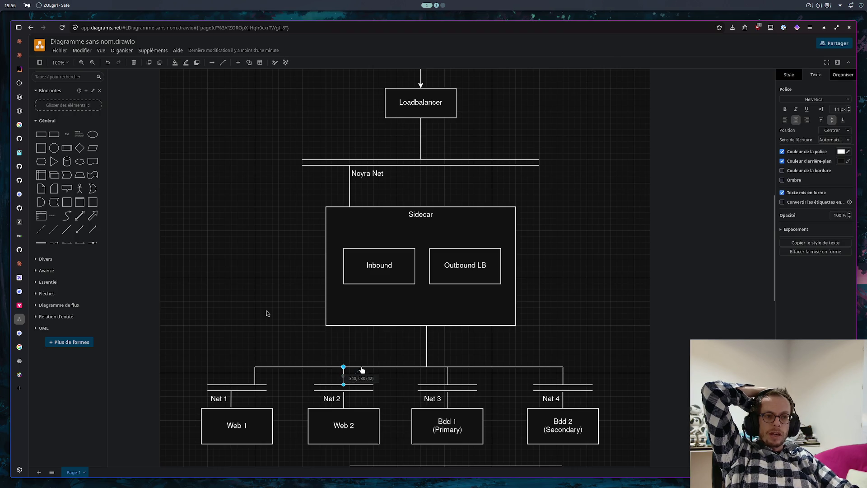
{"action": "mouse_move", "coordinate": [343, 368]}
{"action": "left_mouse_down"}
{"action": "mouse_move", "coordinate": [362, 367]}
{"action": "mouse_move", "coordinate": [361, 385]}
{"action": "left_mouse_up"}
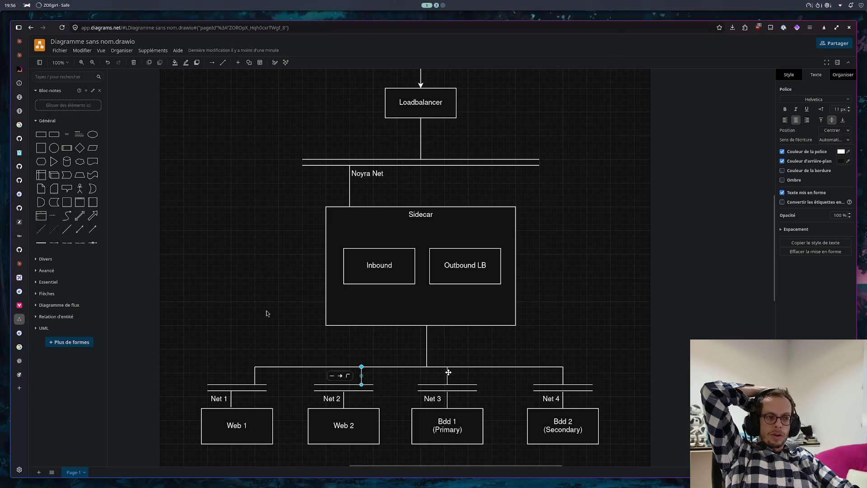
{"action": "left_click", "coordinate": [447, 373]}
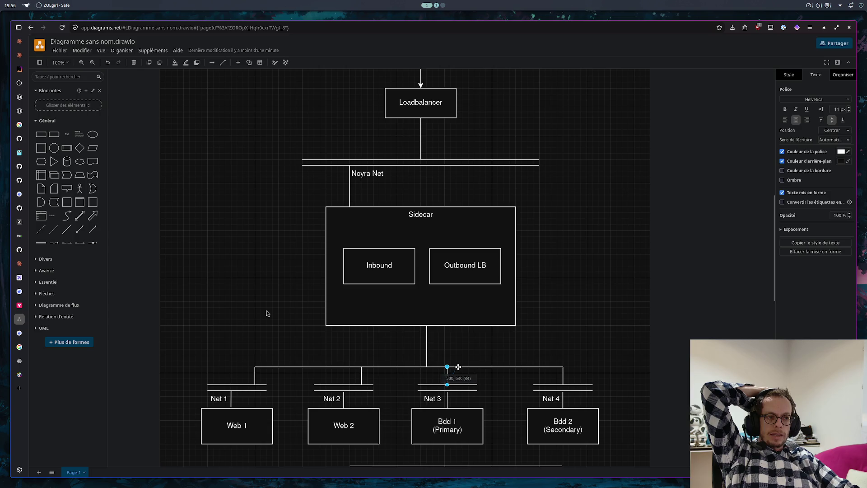
{"action": "mouse_move", "coordinate": [447, 369]}
{"action": "left_mouse_down"}
{"action": "mouse_move", "coordinate": [462, 367]}
{"action": "mouse_move", "coordinate": [462, 386]}
{"action": "left_mouse_up"}
{"action": "left_click", "coordinate": [499, 391]}
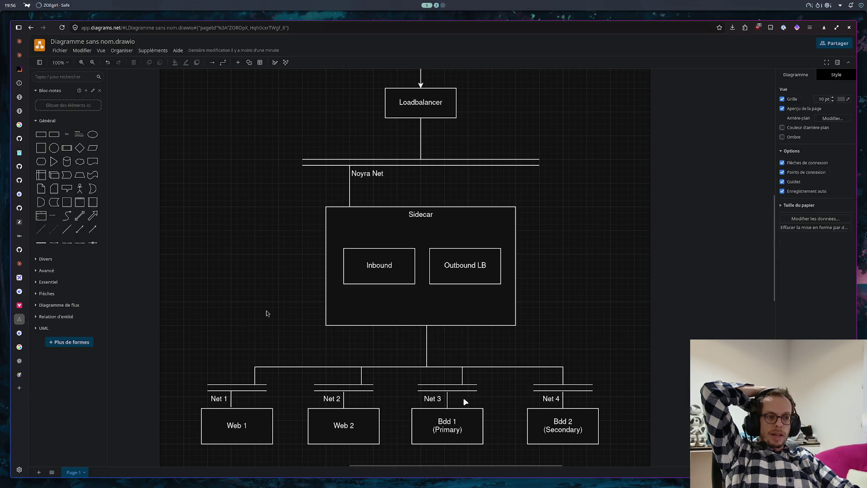
- Straighten the Net 4 drop and trim the branching line's right end to it
{"action": "left_click", "coordinate": [562, 373]}
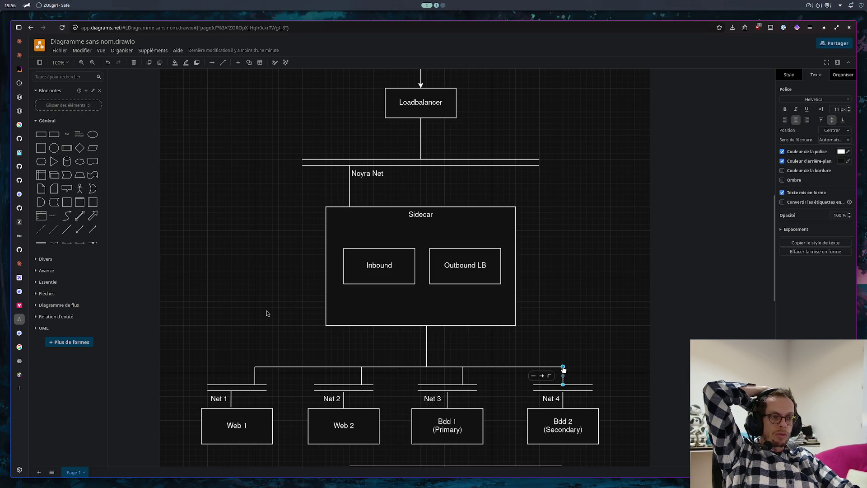
{"action": "mouse_move", "coordinate": [563, 370]}
{"action": "left_mouse_down"}
{"action": "mouse_move", "coordinate": [551, 367]}
{"action": "mouse_move", "coordinate": [551, 387]}
{"action": "mouse_move", "coordinate": [550, 367]}
{"action": "left_mouse_up"}
{"action": "left_click", "coordinate": [562, 368]}
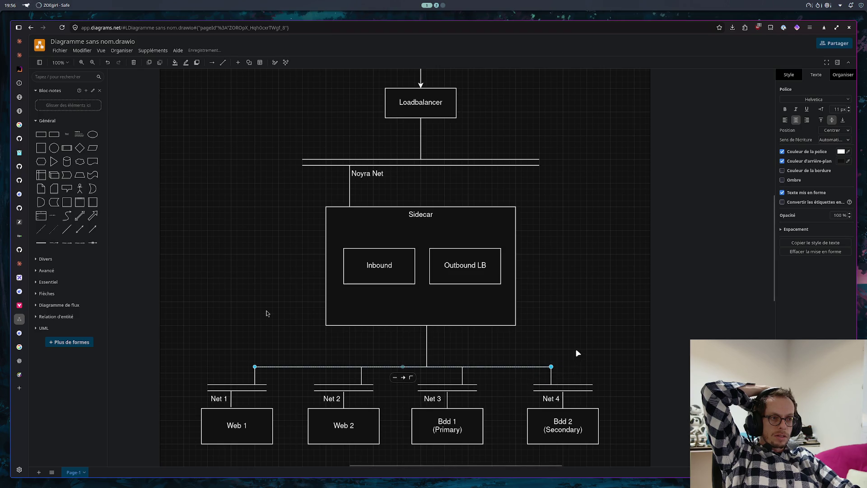
{"action": "left_click", "coordinate": [612, 271]}
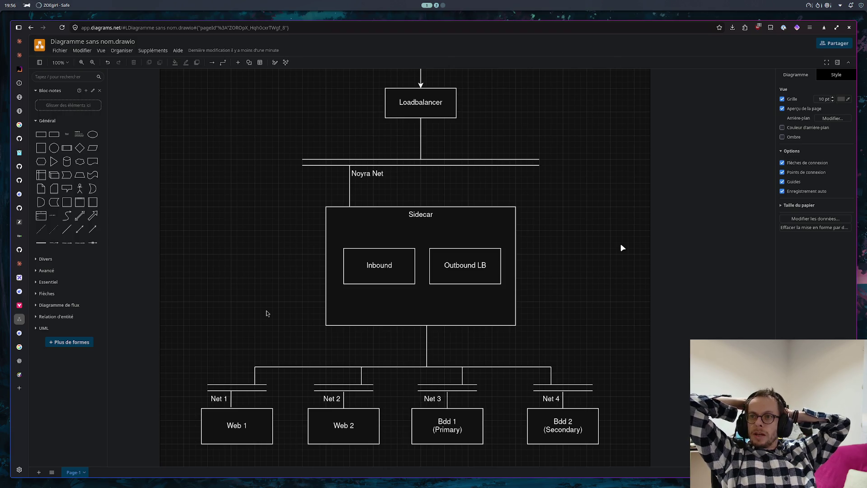
{"action": "left_click", "coordinate": [221, 391]}
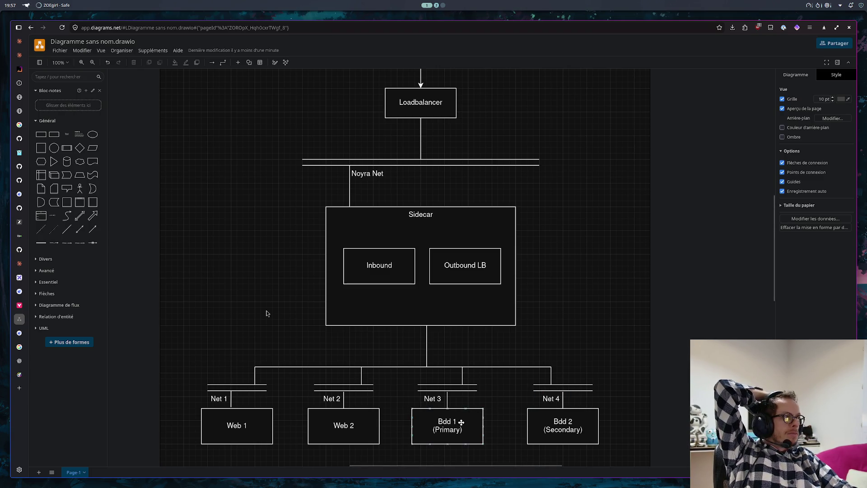
- Lower Net 1 with Web 1 and extend the branch drop onto the Net 1 bus
{"action": "left_click", "coordinate": [254, 377]}
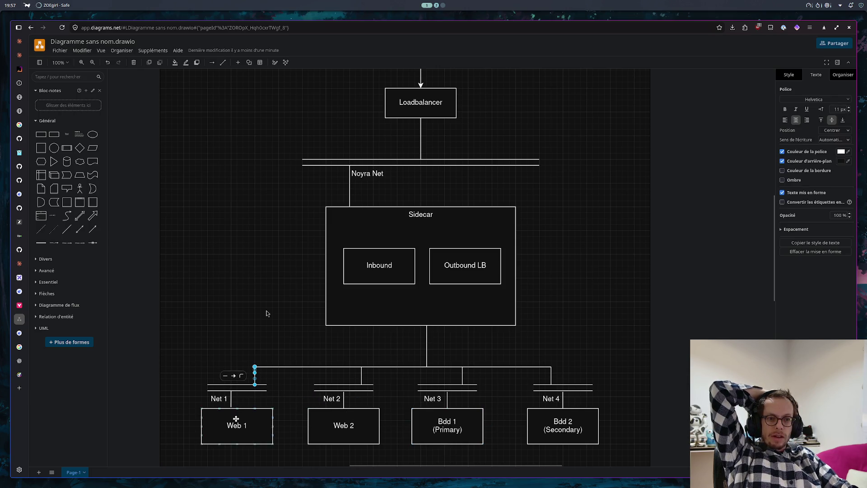
{"action": "scroll", "coordinate": [291, 339], "scroll_direction": "down", "scroll_amount": 2}
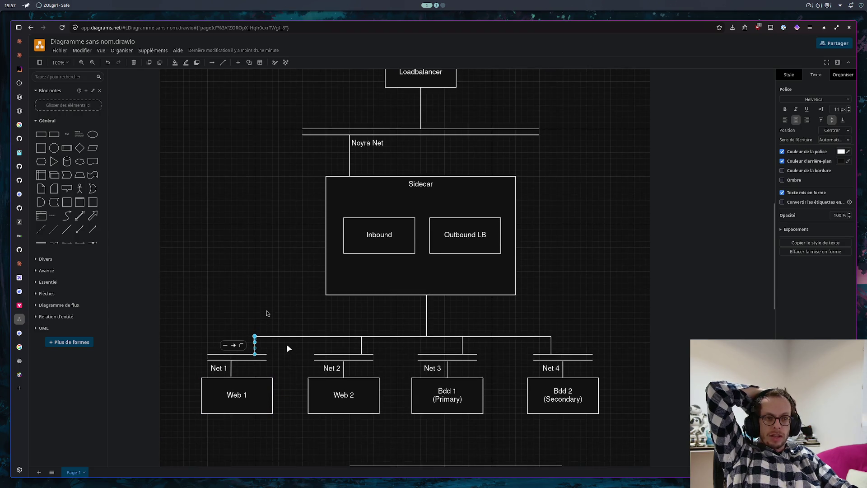
{"action": "left_click_drag", "start_coordinate": [288, 348], "coordinate": [174, 420]}
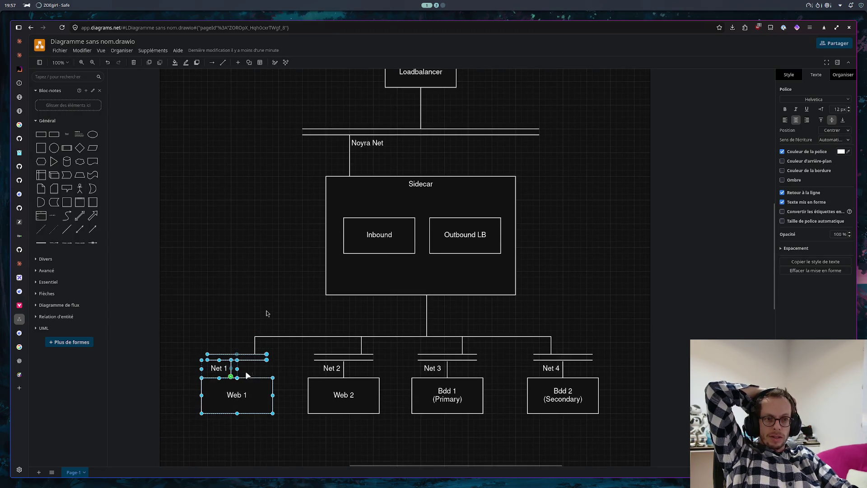
{"action": "left_click", "coordinate": [280, 355]}
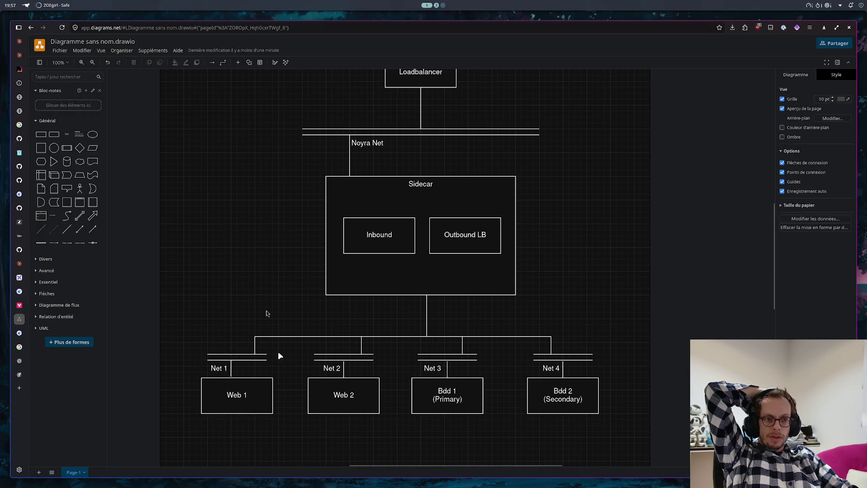
{"action": "left_click_drag", "start_coordinate": [253, 384], "coordinate": [184, 427]}
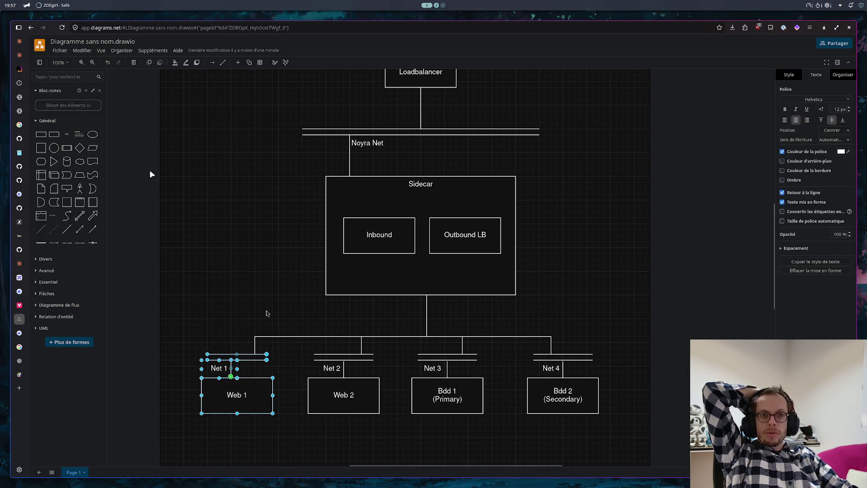
{"action": "mouse_move", "coordinate": [236, 394]}
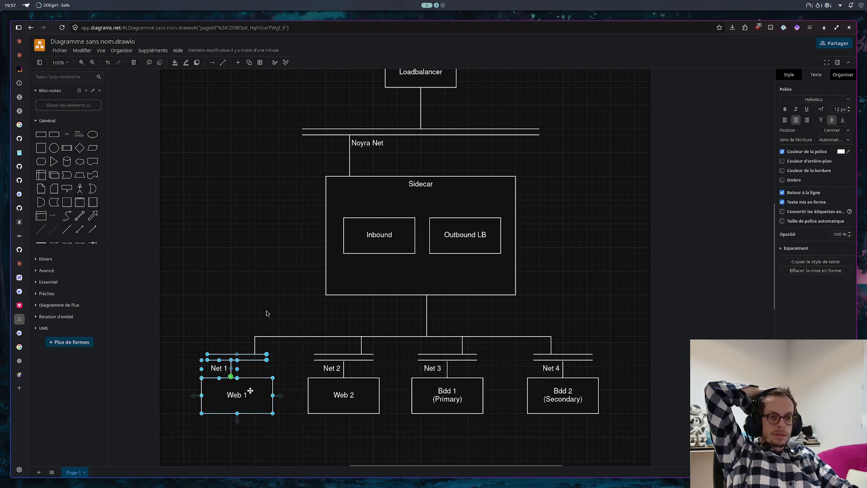
{"action": "left_click_drag", "start_coordinate": [250, 387], "coordinate": [252, 409]}
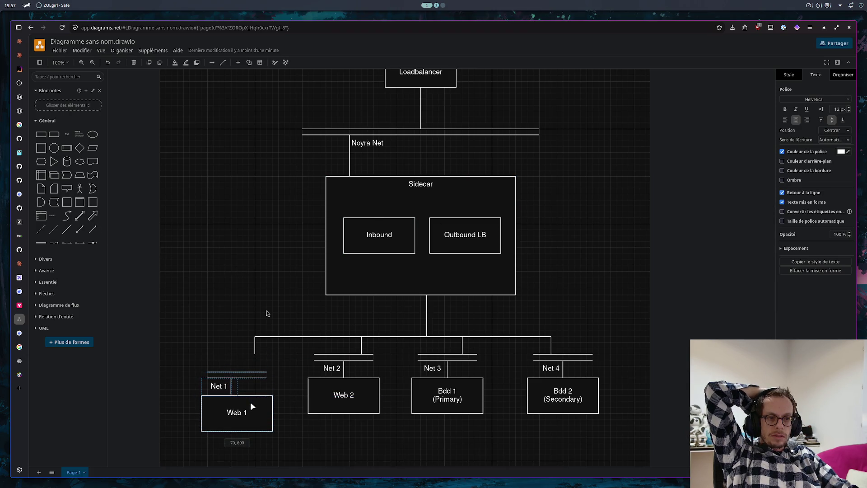
{"action": "left_click", "coordinate": [276, 355]}
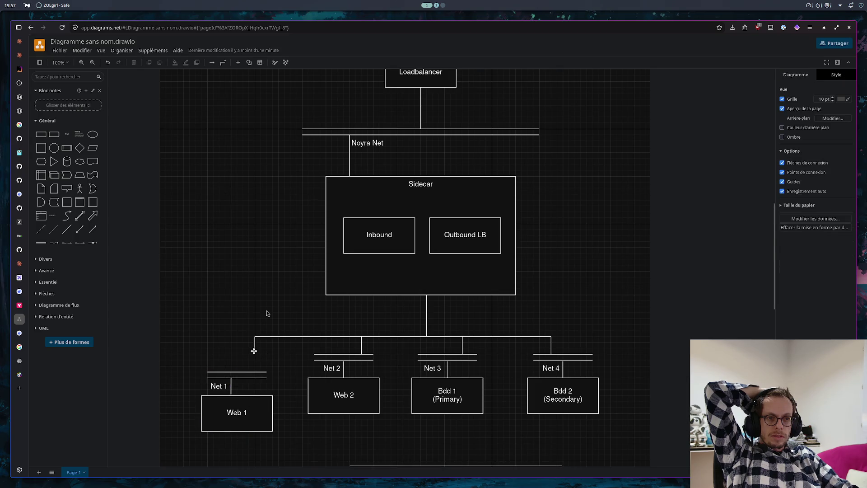
{"action": "left_click", "coordinate": [254, 350]}
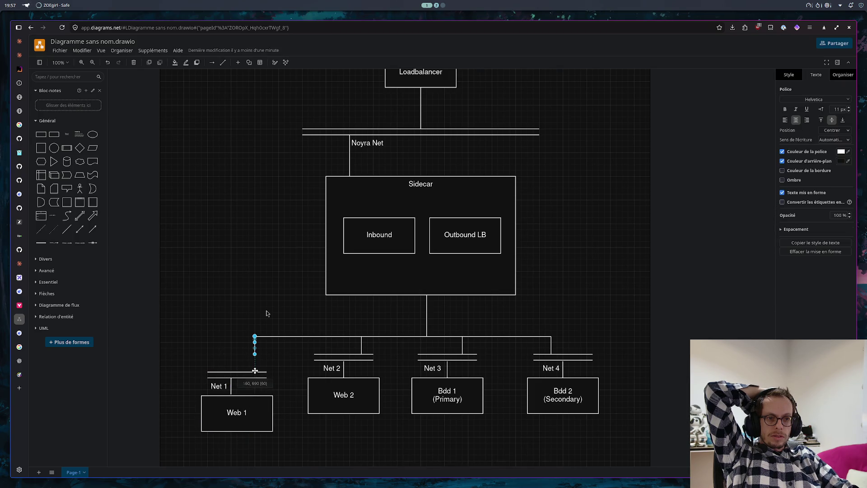
{"action": "left_click_drag", "start_coordinate": [256, 365], "coordinate": [254, 371]}
{"action": "left_click", "coordinate": [300, 362]}
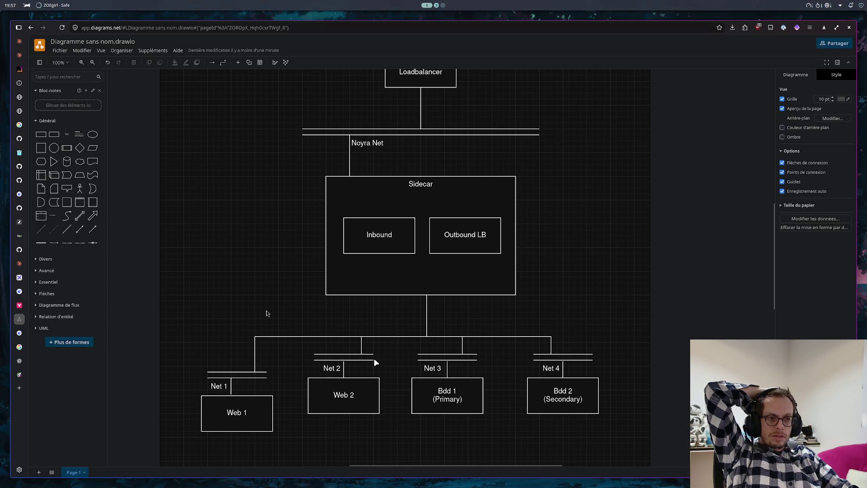
- Lower Net 2 with Web 2 slightly and attach the branch drop to the Net 2 bus
{"action": "left_click_drag", "start_coordinate": [389, 344], "coordinate": [292, 415]}
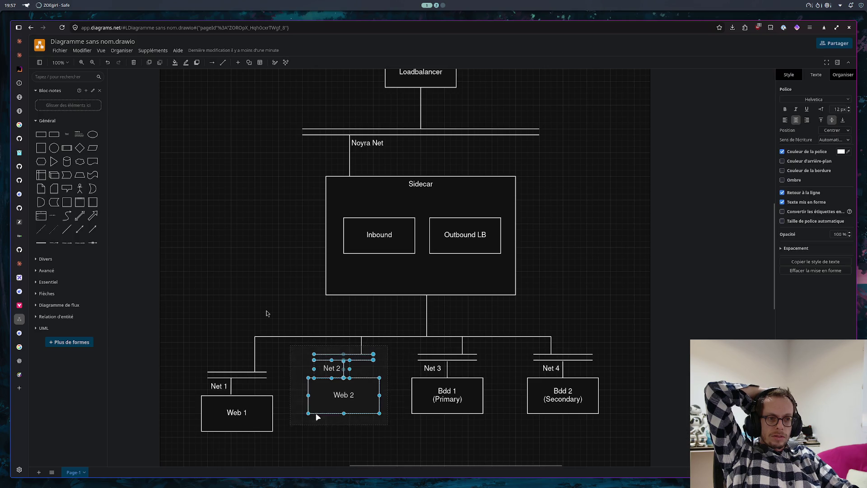
{"action": "left_click_drag", "start_coordinate": [357, 399], "coordinate": [364, 416]}
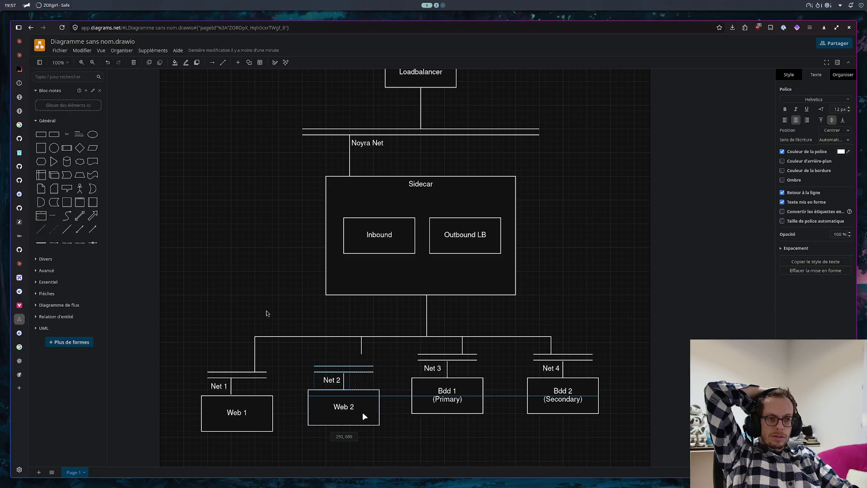
{"action": "left_click_drag", "start_coordinate": [364, 415], "coordinate": [362, 408]}
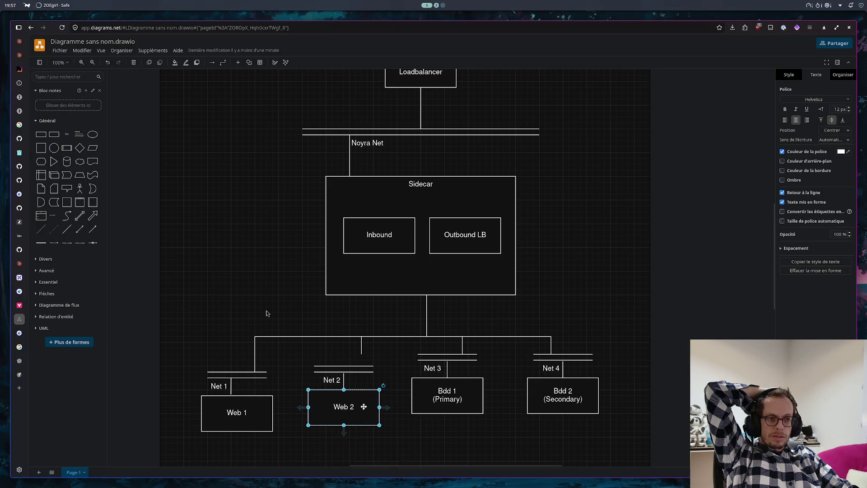
{"action": "left_click_drag", "start_coordinate": [388, 362], "coordinate": [310, 426]}
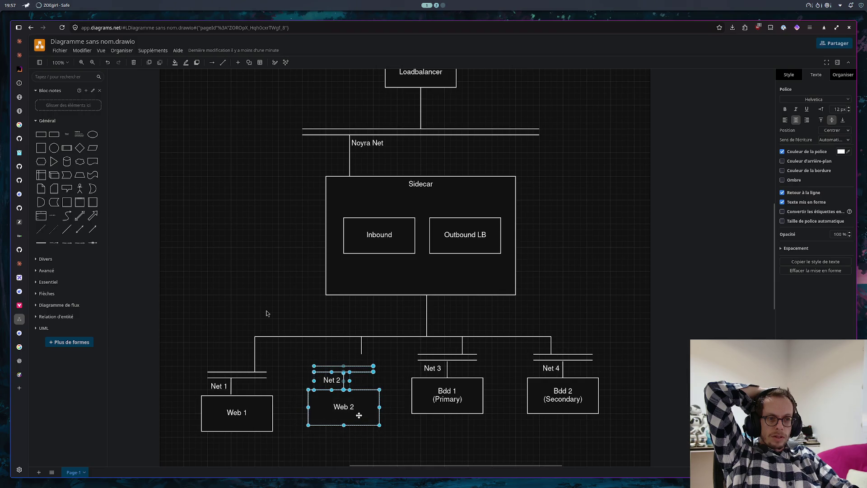
{"action": "left_click_drag", "start_coordinate": [357, 412], "coordinate": [359, 409]}
{"action": "left_click", "coordinate": [369, 359]}
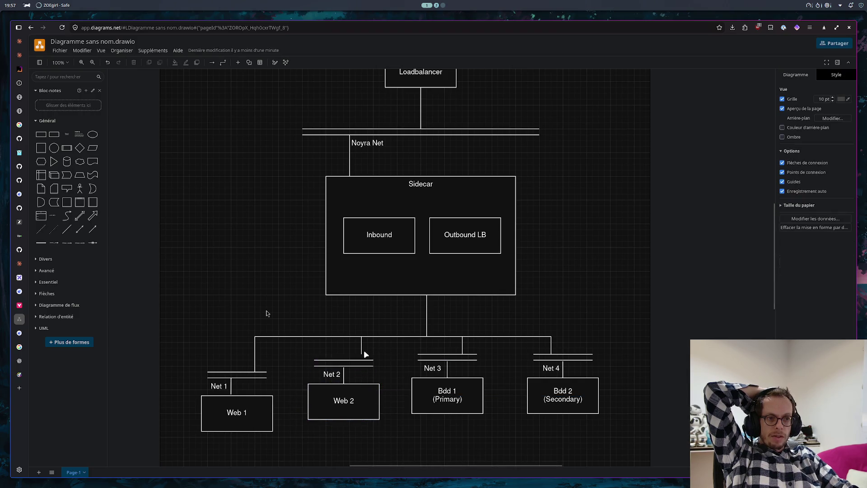
{"action": "left_click_drag", "start_coordinate": [362, 361], "coordinate": [361, 361]}
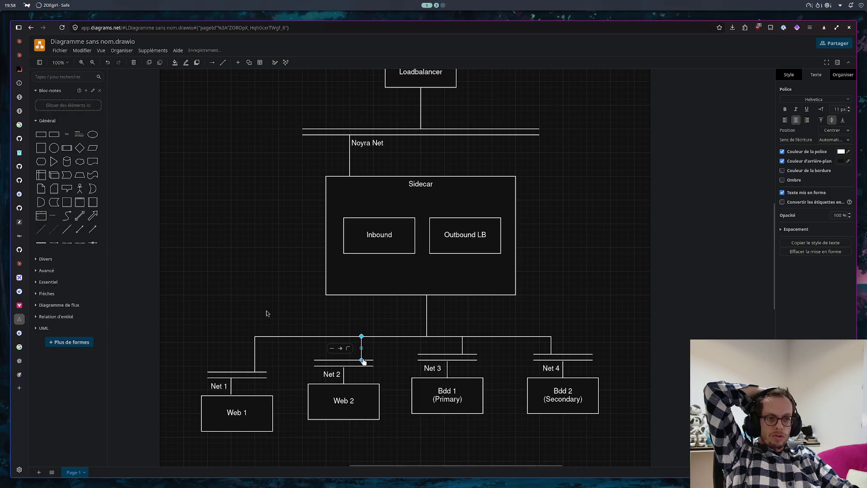
{"action": "left_click", "coordinate": [382, 353]}
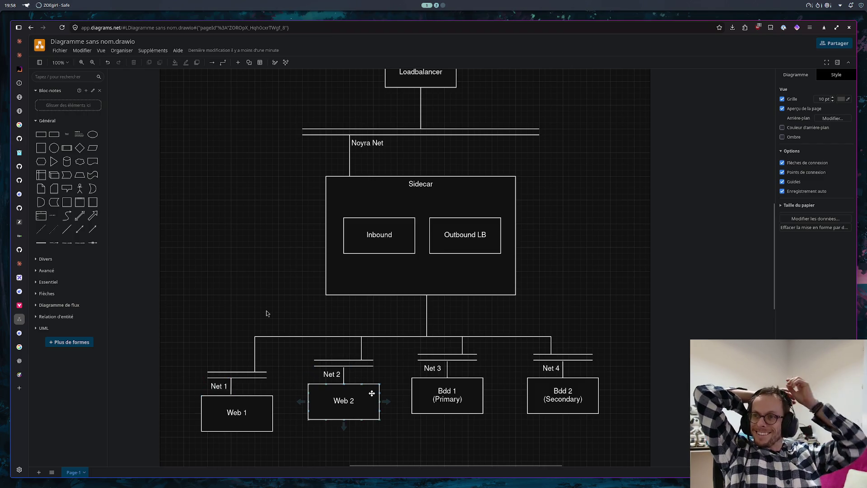
{"action": "mouse_move", "coordinate": [344, 400]}
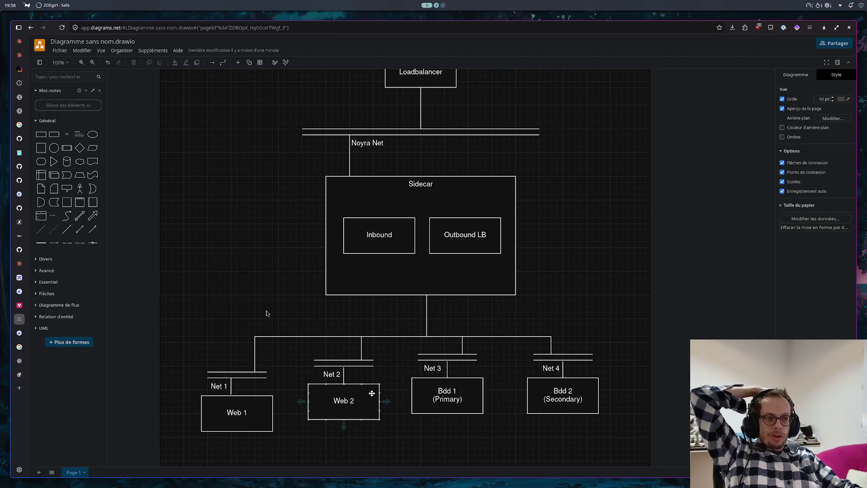
{"action": "left_click", "coordinate": [383, 335]}
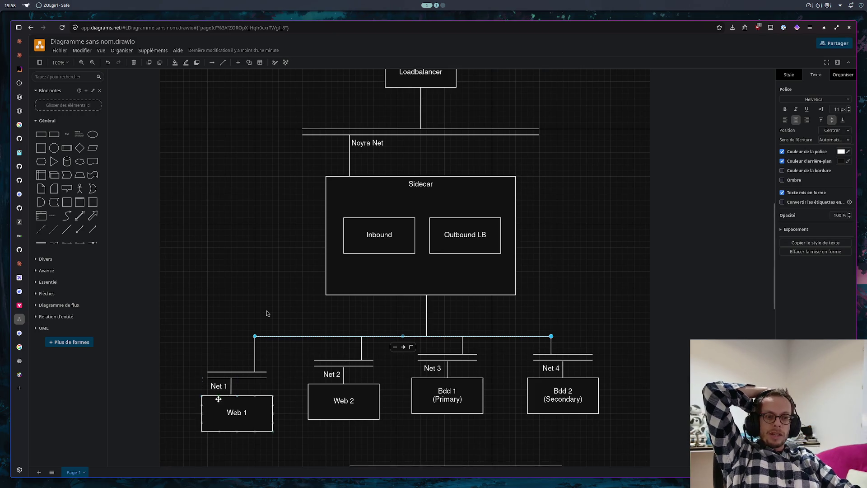
{"action": "mouse_move", "coordinate": [489, 204]}
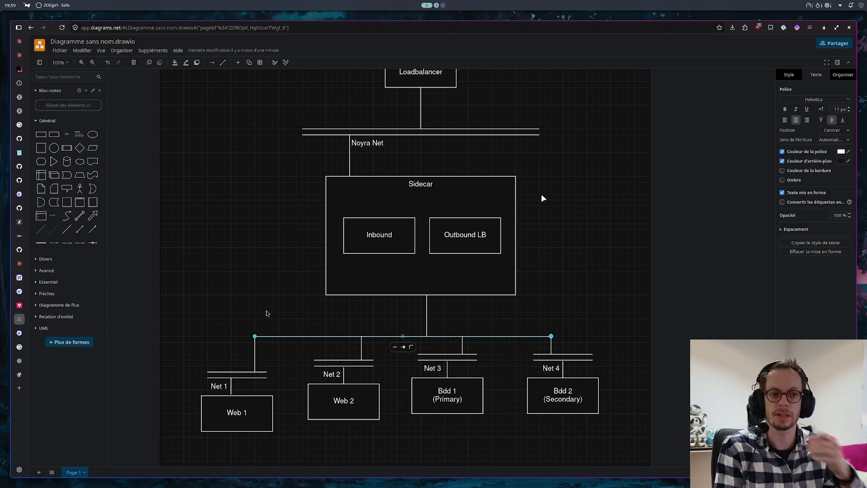
- Open a fresh blank browser tab, leaving the diagram aside
{"action": "left_click", "coordinate": [19, 390]}
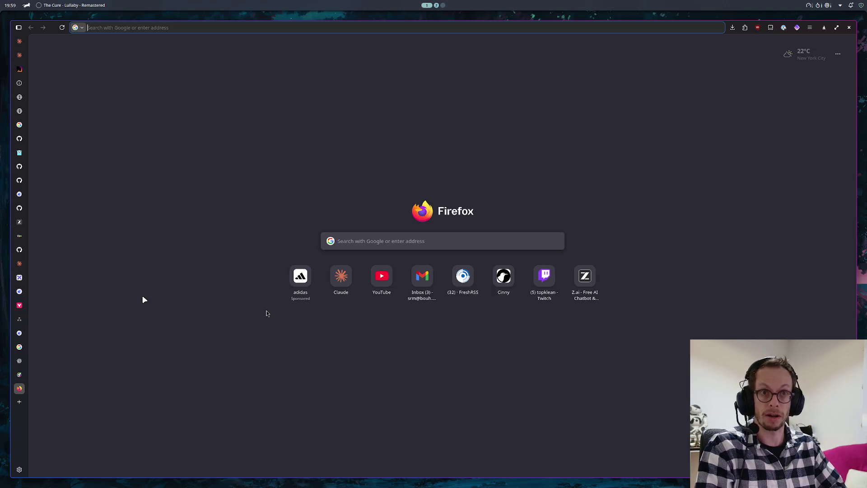
{"action": "type", "text": "net"}
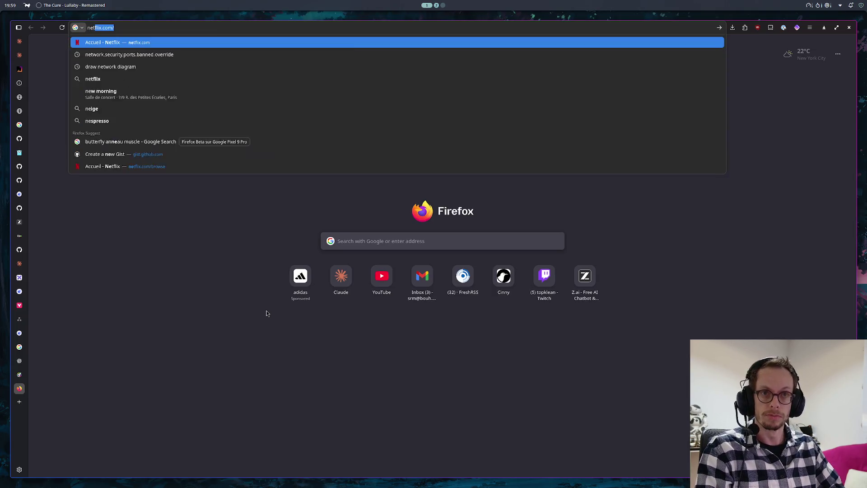
{"action": "type", "text": "work schem"}
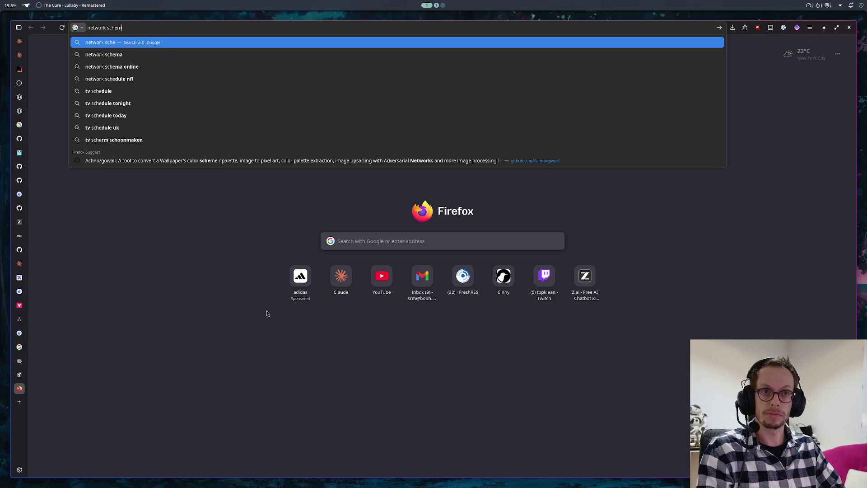
{"action": "type", "text": "a"}
- Search Google Images for 'network schema', preview the hybrid network template, and return to the diagram
{"action": "key", "text": "Return"}
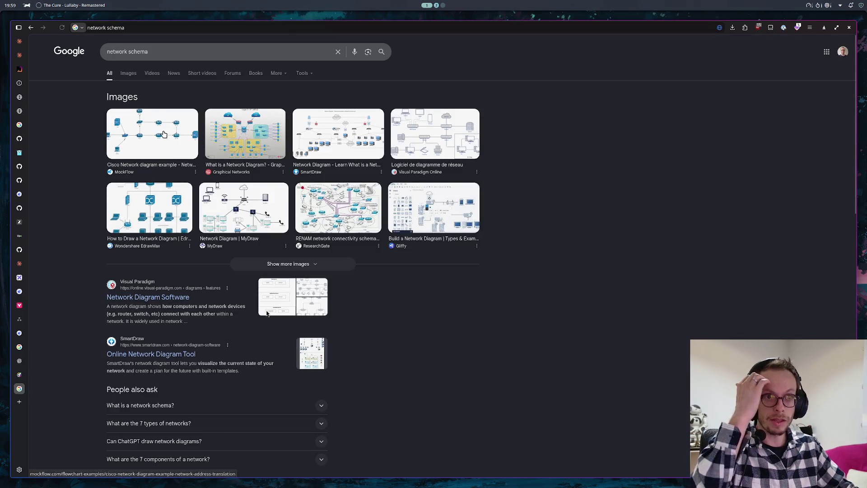
{"action": "left_click", "coordinate": [127, 73]}
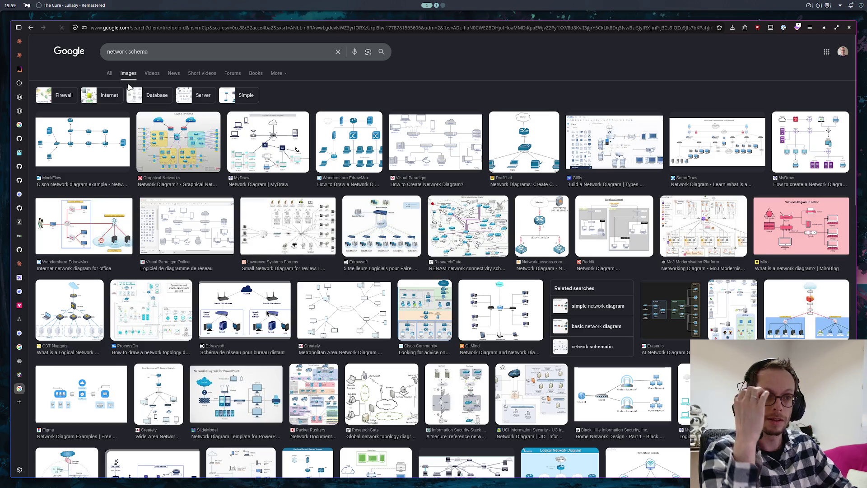
{"action": "scroll", "coordinate": [416, 203], "scroll_direction": "down", "scroll_amount": 3}
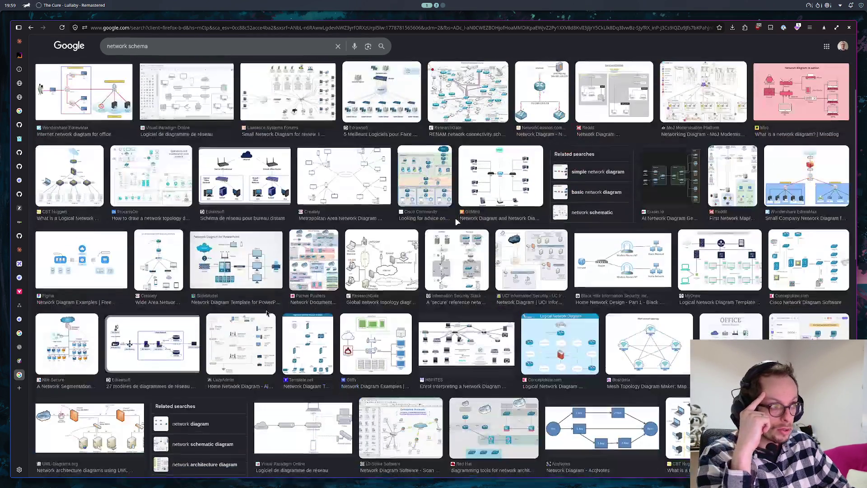
{"action": "scroll", "coordinate": [433, 217], "scroll_direction": "down", "scroll_amount": 2}
{"action": "scroll", "coordinate": [453, 227], "scroll_direction": "down", "scroll_amount": 1}
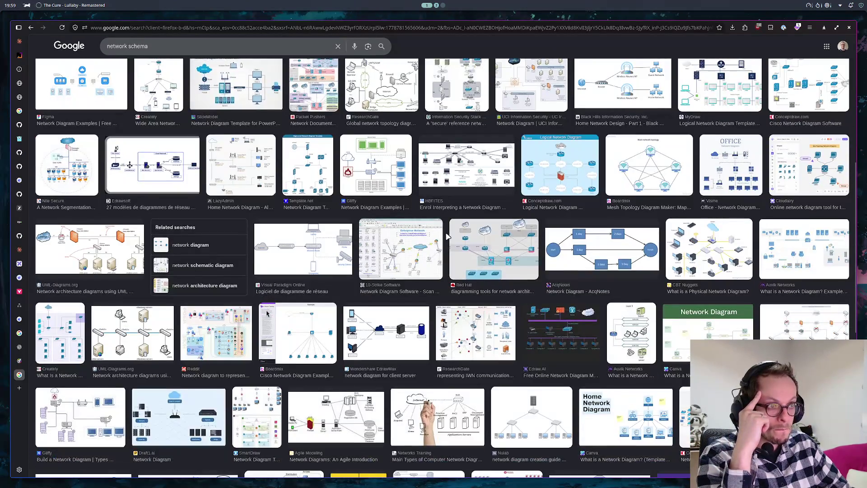
{"action": "scroll", "coordinate": [448, 235], "scroll_direction": "down", "scroll_amount": 1}
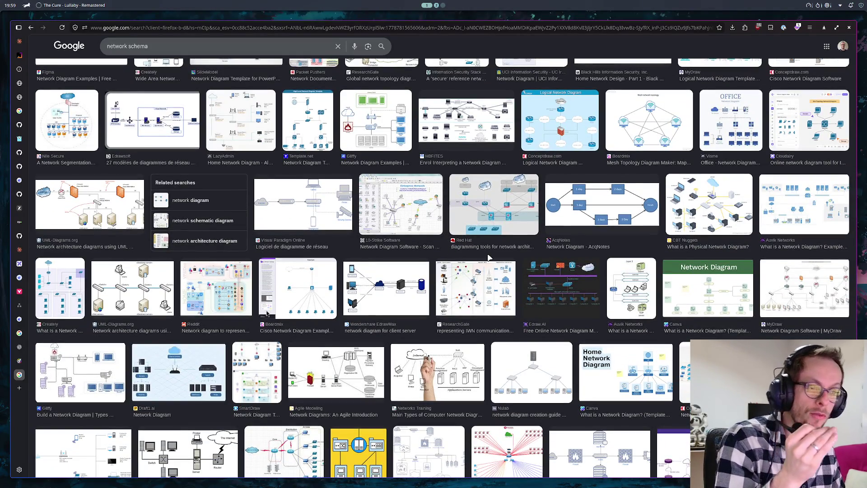
{"action": "scroll", "coordinate": [460, 236], "scroll_direction": "down", "scroll_amount": 1}
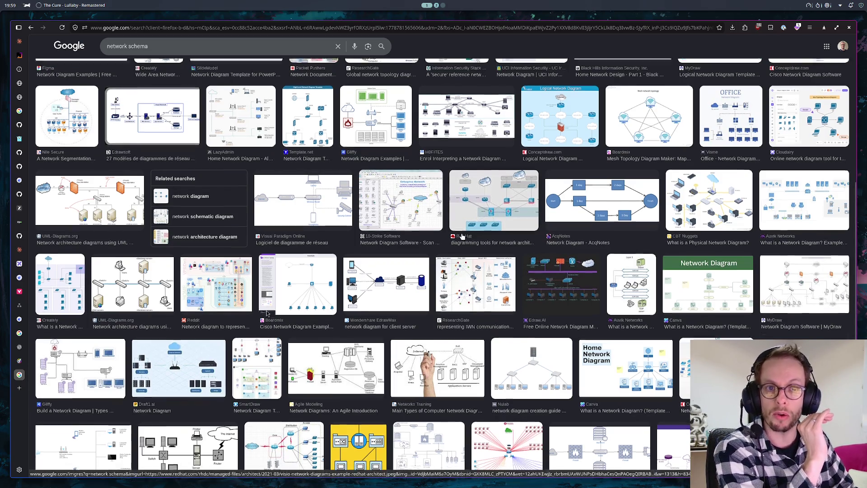
{"action": "scroll", "coordinate": [461, 236], "scroll_direction": "down", "scroll_amount": 1}
{"action": "scroll", "coordinate": [457, 235], "scroll_direction": "down", "scroll_amount": 1}
{"action": "scroll", "coordinate": [450, 234], "scroll_direction": "down", "scroll_amount": 2}
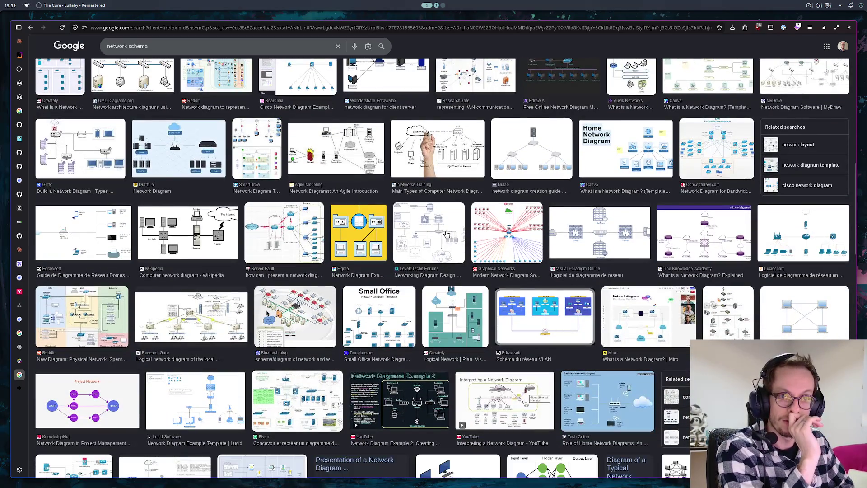
{"action": "scroll", "coordinate": [448, 235], "scroll_direction": "down", "scroll_amount": 2}
{"action": "scroll", "coordinate": [474, 291], "scroll_direction": "down", "scroll_amount": 2}
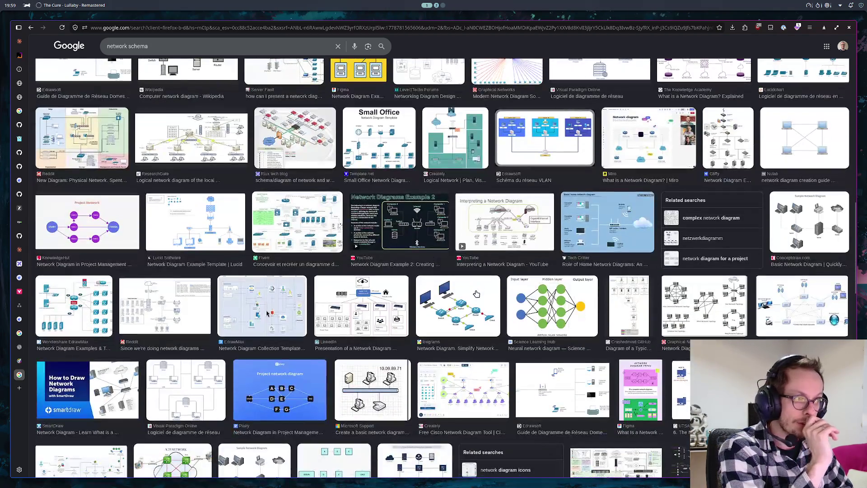
{"action": "scroll", "coordinate": [476, 294], "scroll_direction": "down", "scroll_amount": 1}
{"action": "scroll", "coordinate": [480, 300], "scroll_direction": "down", "scroll_amount": 2}
{"action": "scroll", "coordinate": [485, 299], "scroll_direction": "down", "scroll_amount": 2}
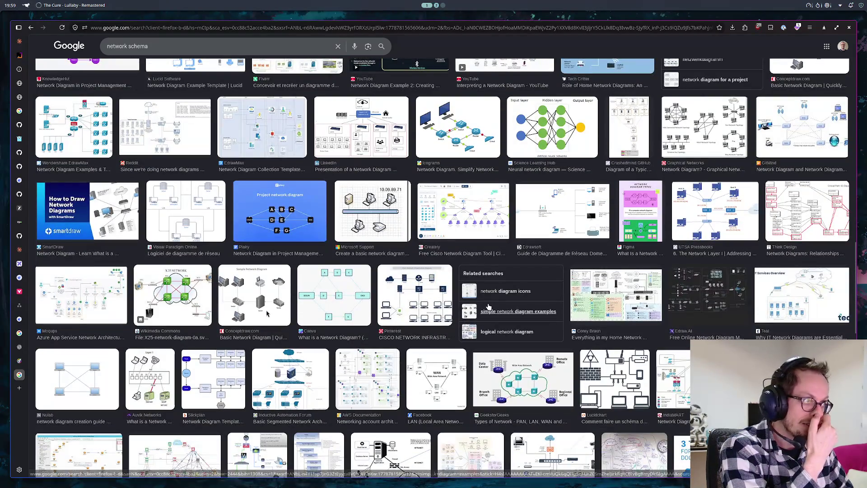
{"action": "scroll", "coordinate": [488, 307], "scroll_direction": "down", "scroll_amount": 2}
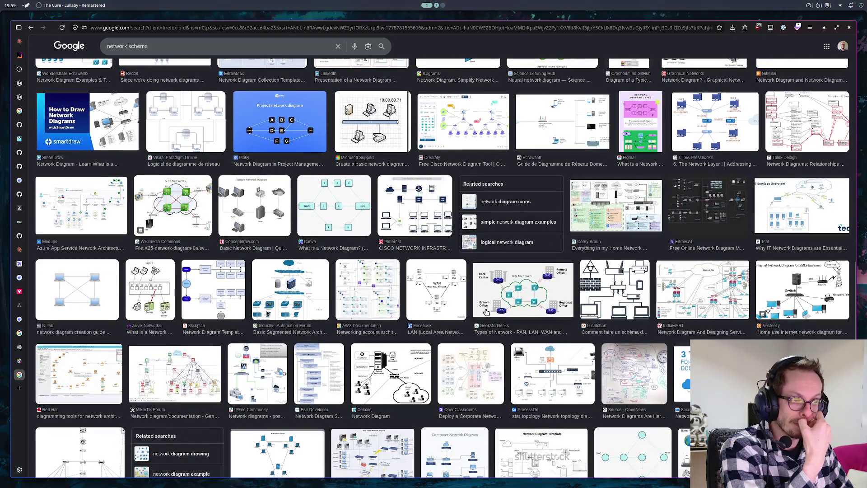
{"action": "scroll", "coordinate": [485, 310], "scroll_direction": "down", "scroll_amount": 3}
{"action": "scroll", "coordinate": [485, 314], "scroll_direction": "down", "scroll_amount": 1}
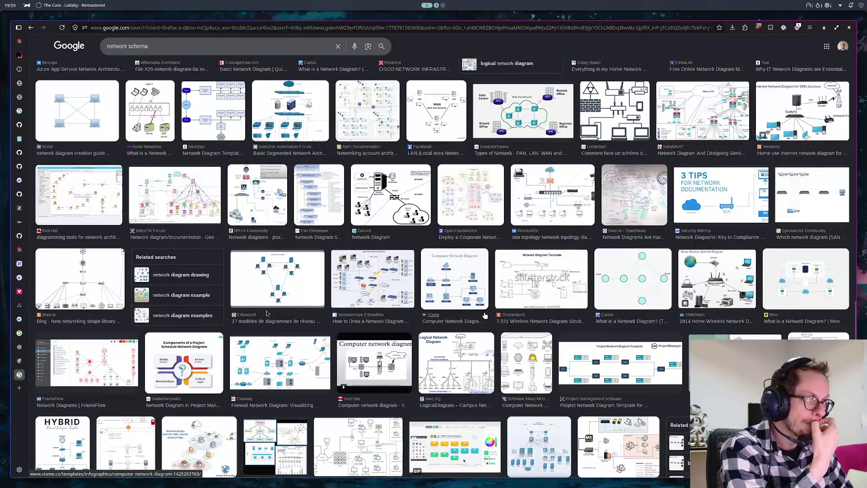
{"action": "scroll", "coordinate": [485, 317], "scroll_direction": "down", "scroll_amount": 2}
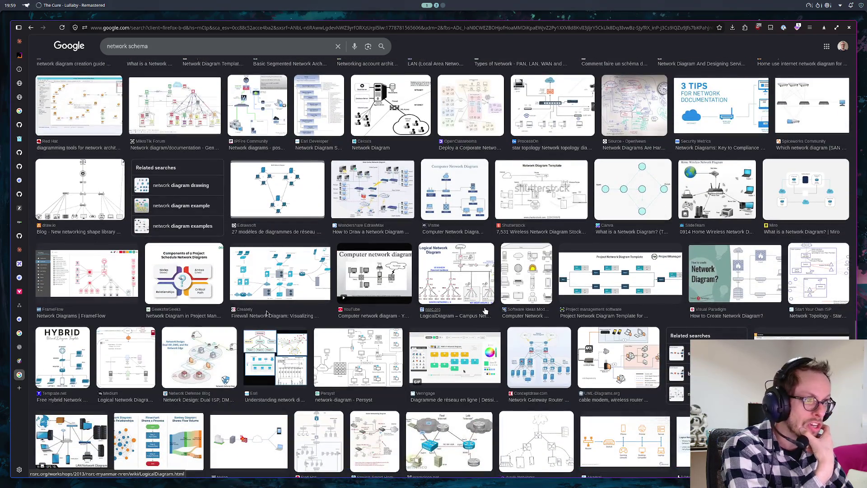
{"action": "scroll", "coordinate": [465, 304], "scroll_direction": "down", "scroll_amount": 2}
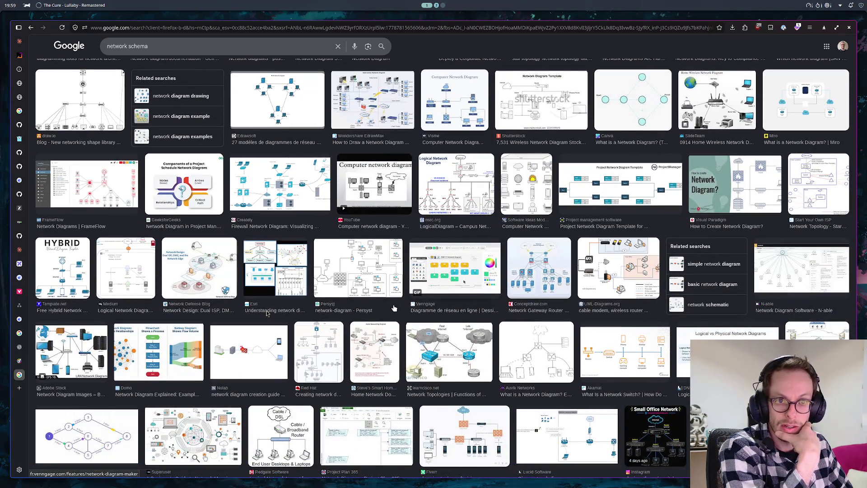
{"action": "left_click", "coordinate": [54, 279]}
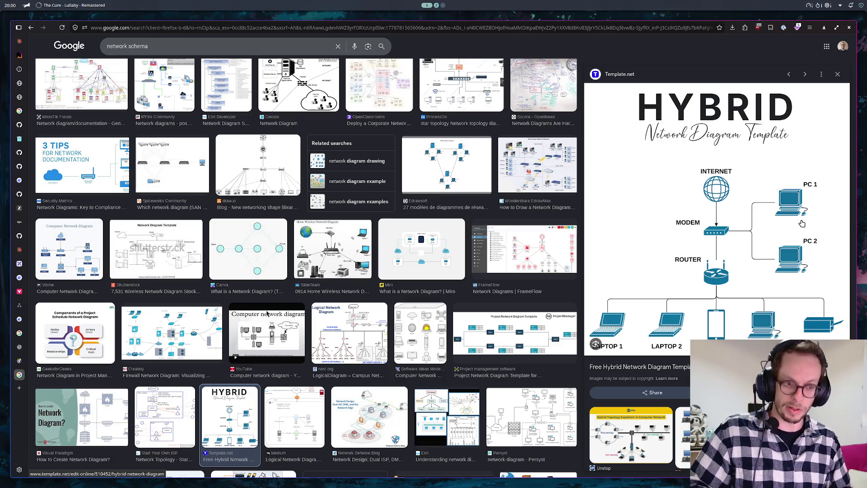
{"action": "left_click", "coordinate": [19, 306]}
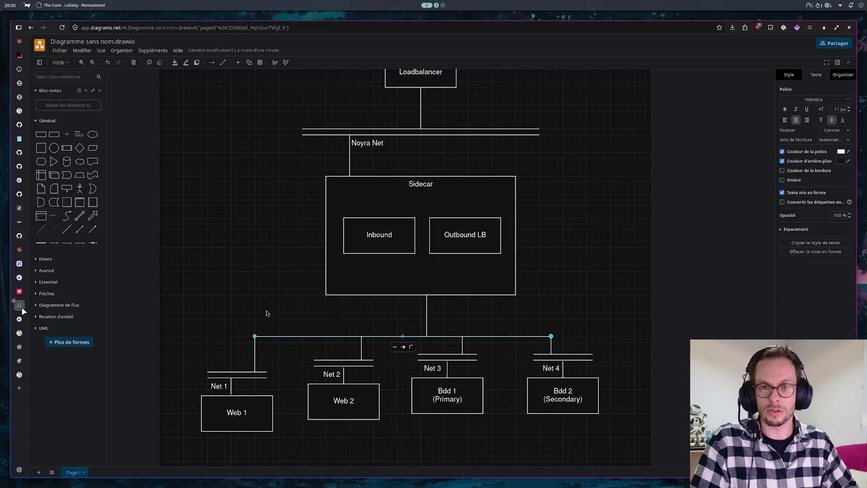
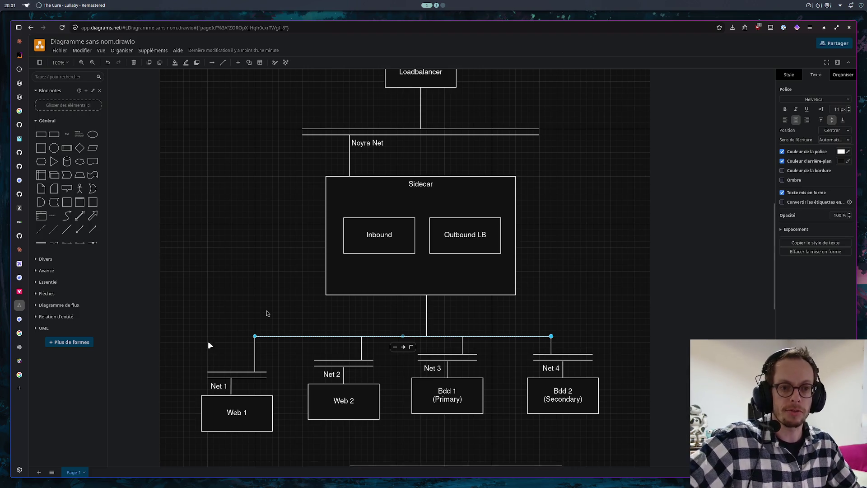
- Move the Net 1, Net 2, Net 3 and Net 4 labels from below their bars to just above them
{"action": "left_click", "coordinate": [219, 387]}
{"action": "left_click_drag", "start_coordinate": [219, 386], "coordinate": [225, 362]}
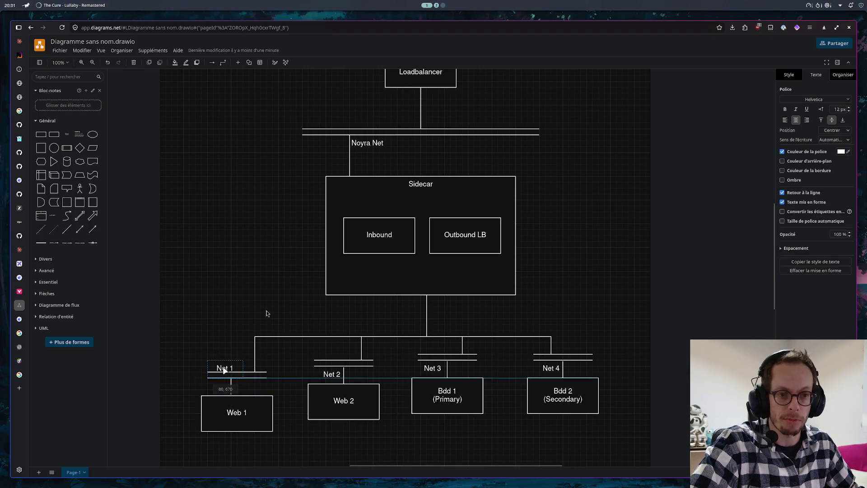
{"action": "left_click_drag", "start_coordinate": [332, 374], "coordinate": [337, 350]}
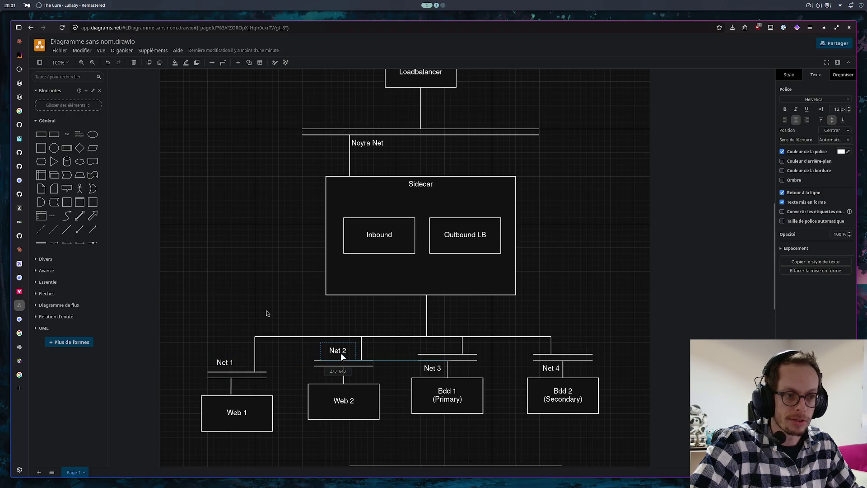
{"action": "left_click_drag", "start_coordinate": [439, 367], "coordinate": [445, 344]}
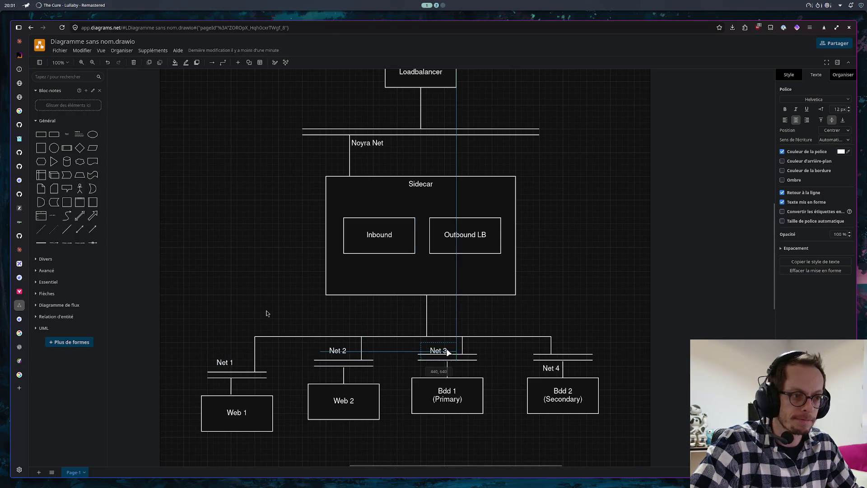
{"action": "left_click_drag", "start_coordinate": [552, 370], "coordinate": [567, 347]}
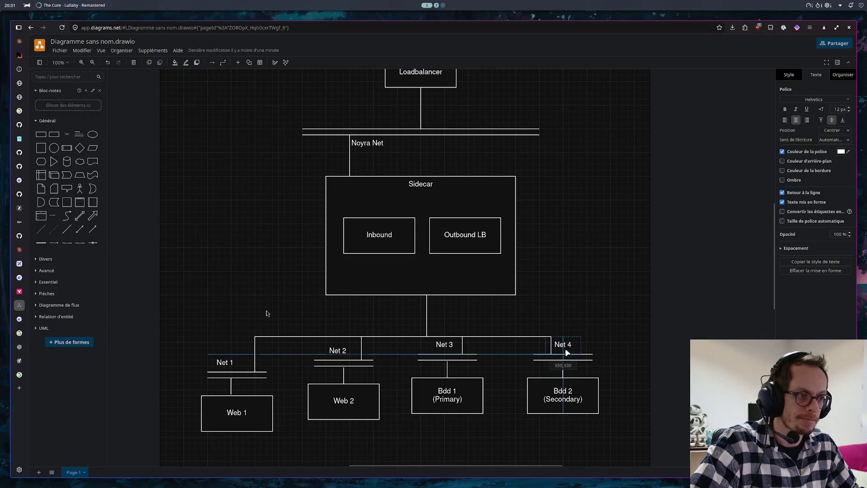
{"action": "left_click", "coordinate": [667, 320]}
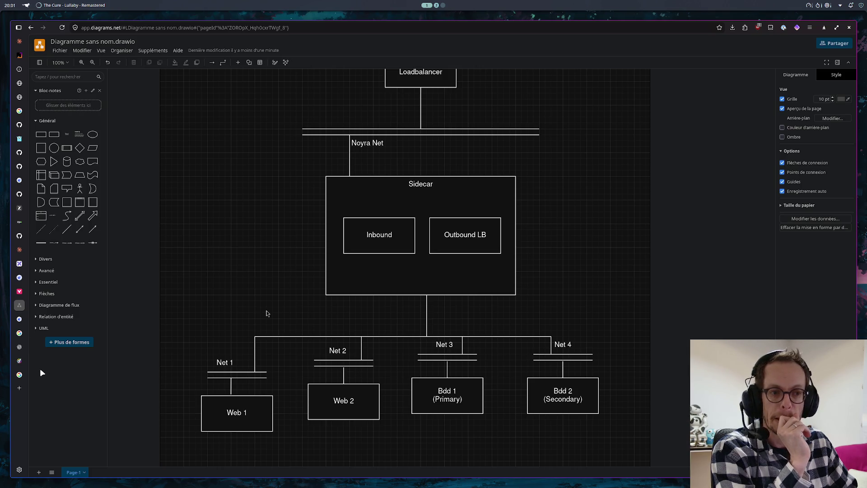
- Browse the 'network schema' image results, previewing the Cable/DSL layout and the office network diagram
{"action": "left_click", "coordinate": [21, 375]}
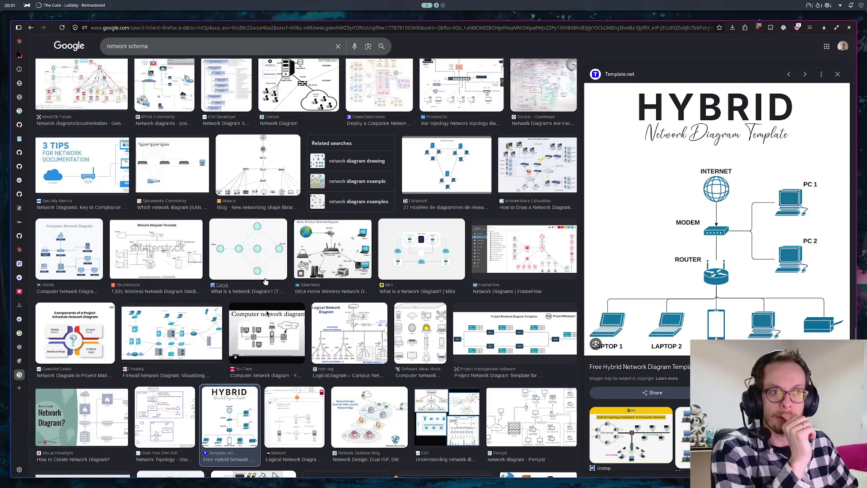
{"action": "scroll", "coordinate": [338, 231], "scroll_direction": "down", "scroll_amount": 2}
{"action": "scroll", "coordinate": [338, 232], "scroll_direction": "down", "scroll_amount": 1}
{"action": "scroll", "coordinate": [342, 240], "scroll_direction": "down", "scroll_amount": 2}
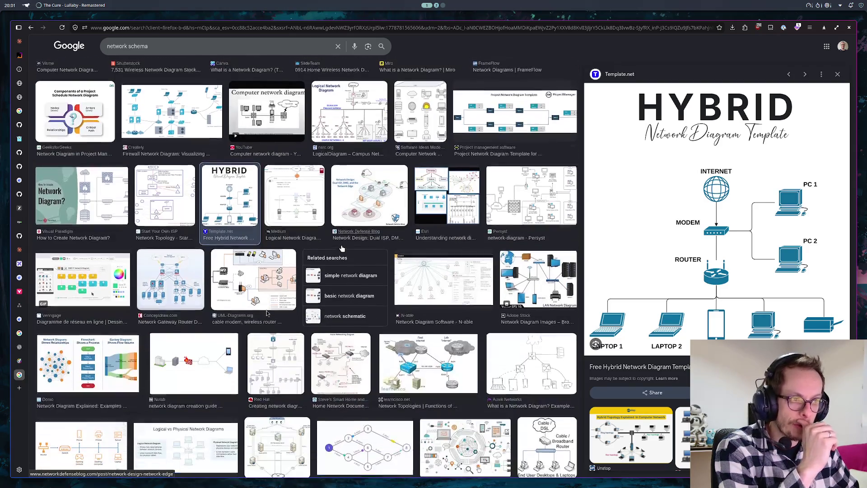
{"action": "scroll", "coordinate": [353, 255], "scroll_direction": "down", "scroll_amount": 1}
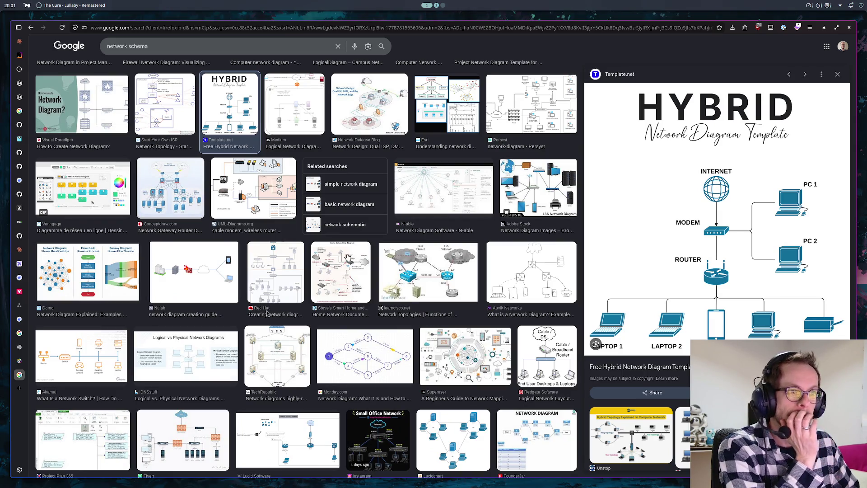
{"action": "scroll", "coordinate": [342, 253], "scroll_direction": "down", "scroll_amount": 1}
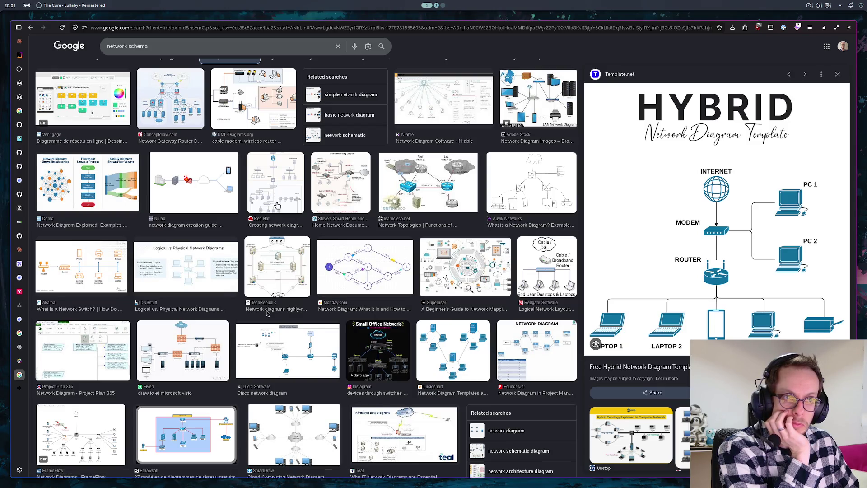
{"action": "scroll", "coordinate": [266, 313], "scroll_direction": "down", "scroll_amount": 2}
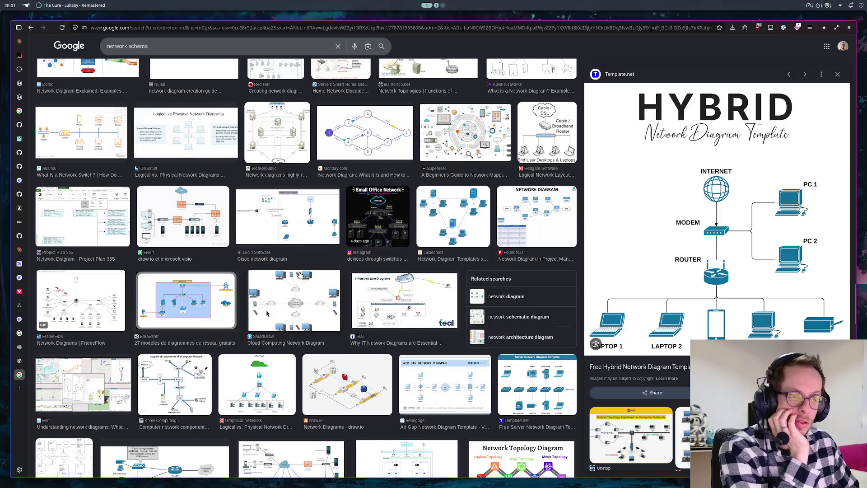
{"action": "scroll", "coordinate": [267, 313], "scroll_direction": "down", "scroll_amount": 1}
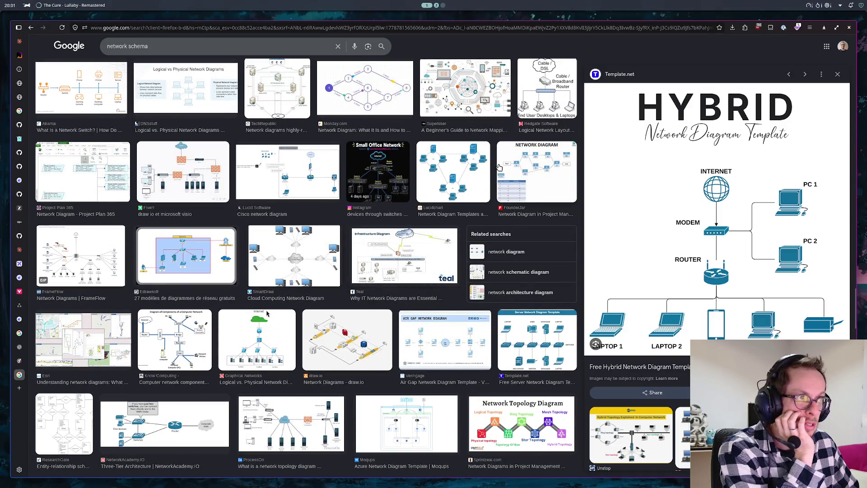
{"action": "scroll", "coordinate": [528, 139], "scroll_direction": "up", "scroll_amount": 1}
{"action": "left_click", "coordinate": [564, 129]}
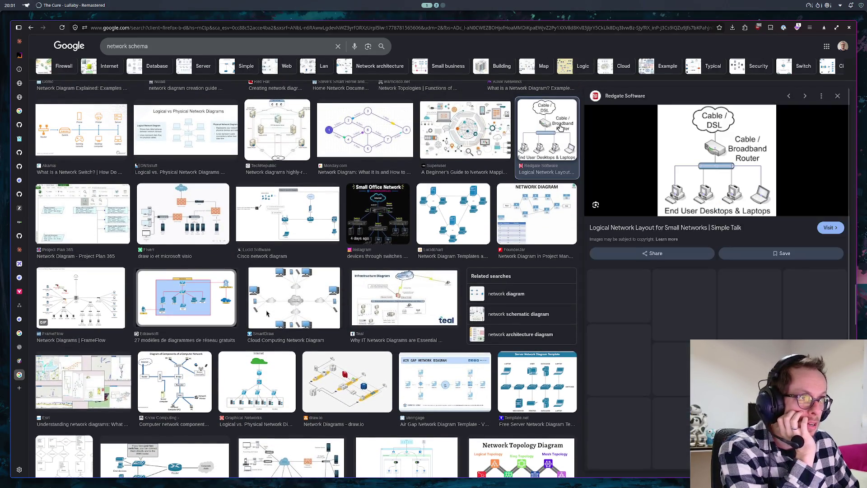
{"action": "scroll", "coordinate": [267, 314], "scroll_direction": "down", "scroll_amount": 3}
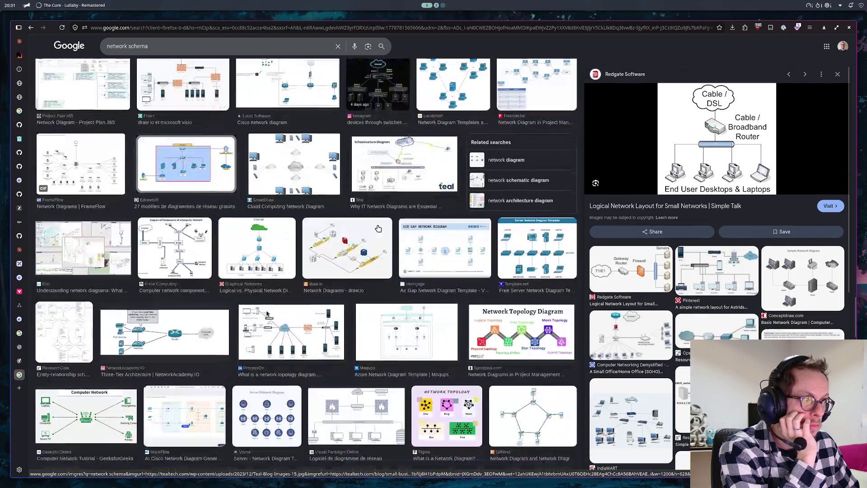
{"action": "scroll", "coordinate": [267, 313], "scroll_direction": "down", "scroll_amount": 3}
{"action": "scroll", "coordinate": [267, 313], "scroll_direction": "down", "scroll_amount": 4}
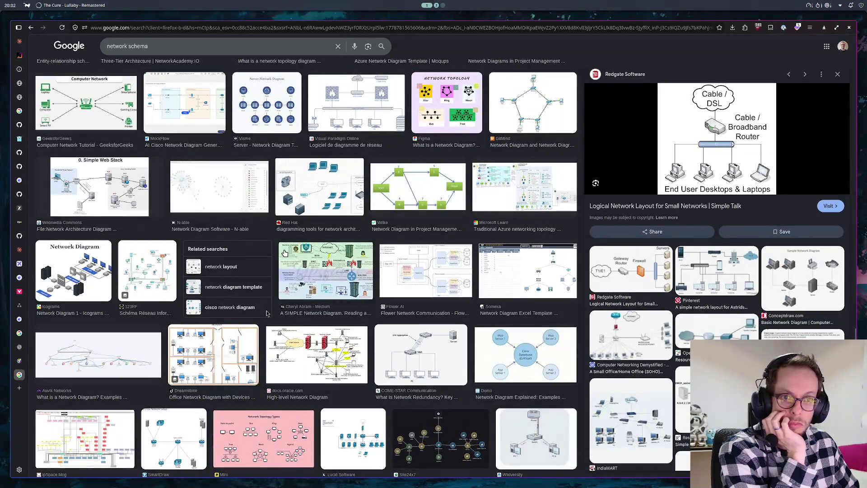
{"action": "scroll", "coordinate": [266, 313], "scroll_direction": "down", "scroll_amount": 3}
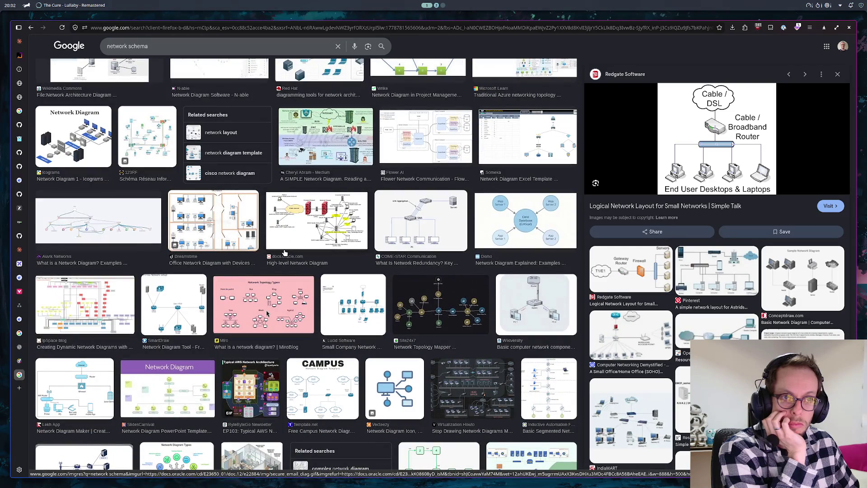
{"action": "left_click", "coordinate": [213, 224]}
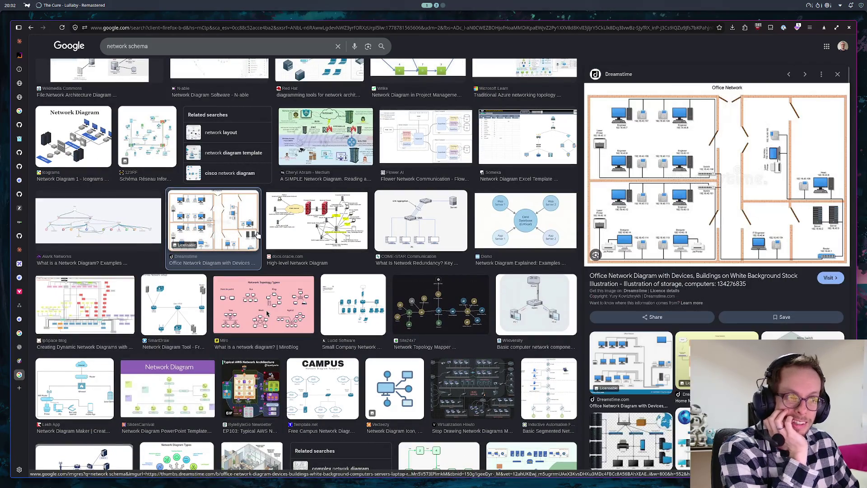
{"action": "scroll", "coordinate": [268, 311], "scroll_direction": "down", "scroll_amount": 3}
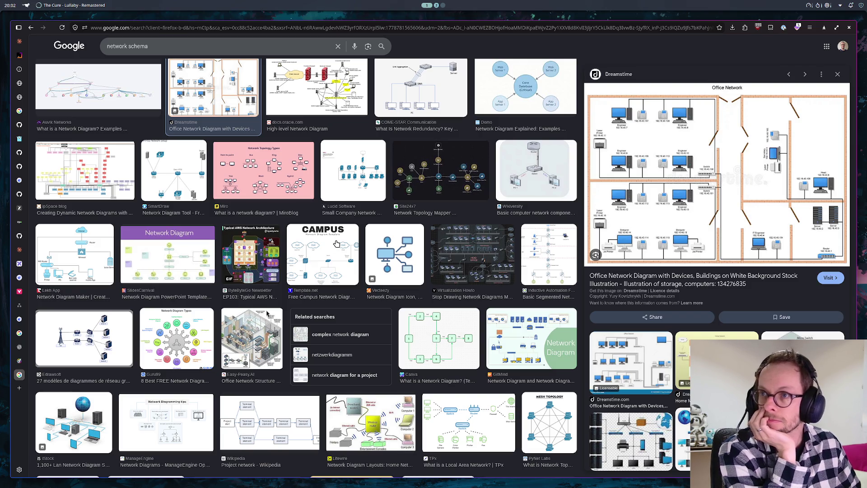
{"action": "scroll", "coordinate": [331, 247], "scroll_direction": "down", "scroll_amount": 4}
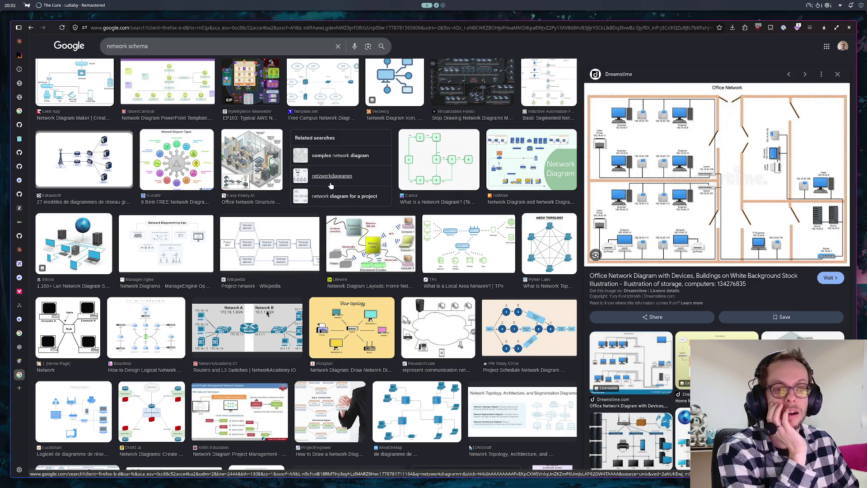
{"action": "scroll", "coordinate": [332, 196], "scroll_direction": "down", "scroll_amount": 2}
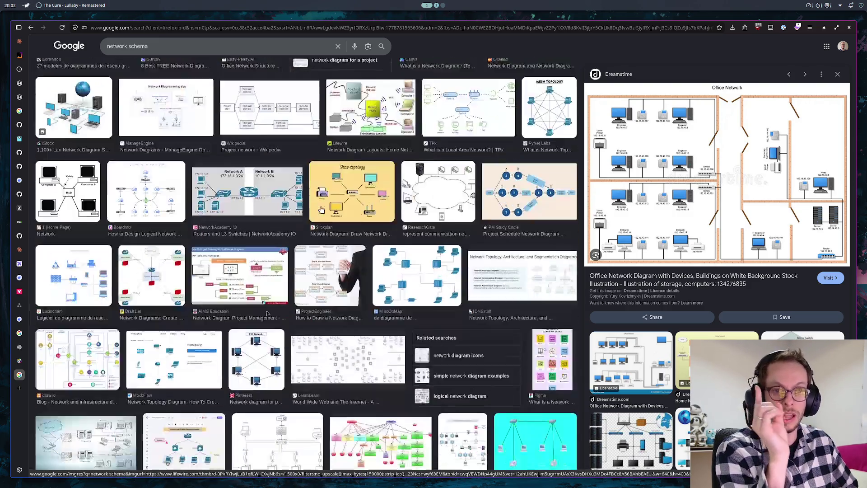
{"action": "scroll", "coordinate": [324, 200], "scroll_direction": "down", "scroll_amount": 2}
{"action": "scroll", "coordinate": [321, 200], "scroll_direction": "down", "scroll_amount": 3}
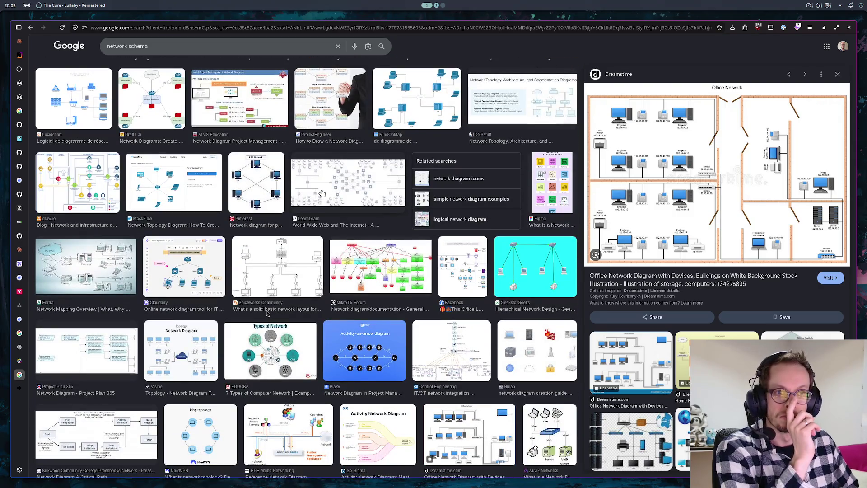
{"action": "scroll", "coordinate": [322, 193], "scroll_direction": "down", "scroll_amount": 3}
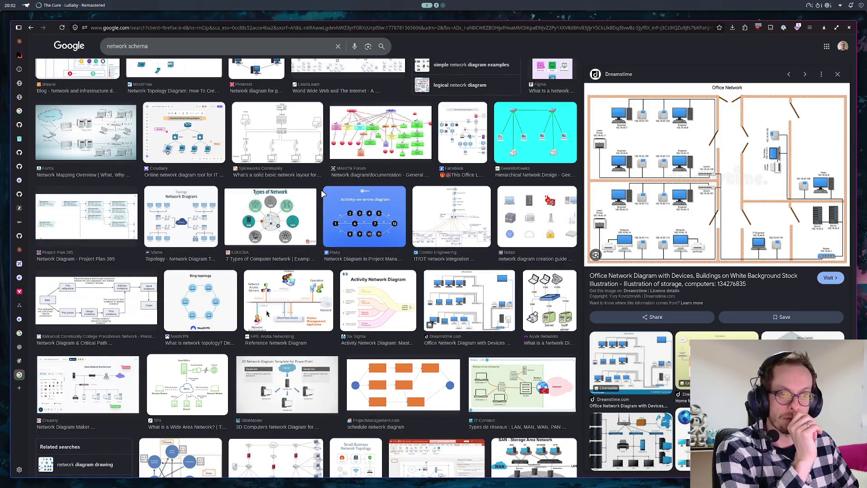
{"action": "scroll", "coordinate": [322, 194], "scroll_direction": "down", "scroll_amount": 2}
{"action": "scroll", "coordinate": [322, 195], "scroll_direction": "down", "scroll_amount": 1}
{"action": "scroll", "coordinate": [322, 196], "scroll_direction": "down", "scroll_amount": 1}
{"action": "scroll", "coordinate": [321, 198], "scroll_direction": "down", "scroll_amount": 2}
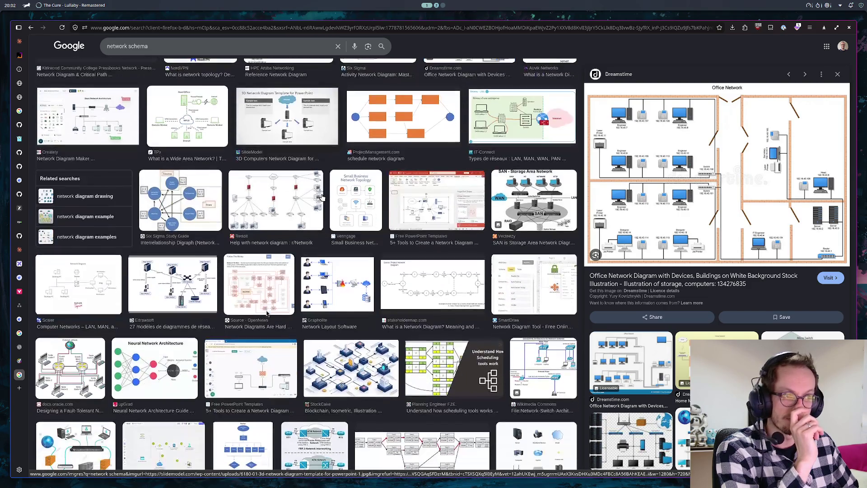
{"action": "scroll", "coordinate": [323, 198], "scroll_direction": "down", "scroll_amount": 1}
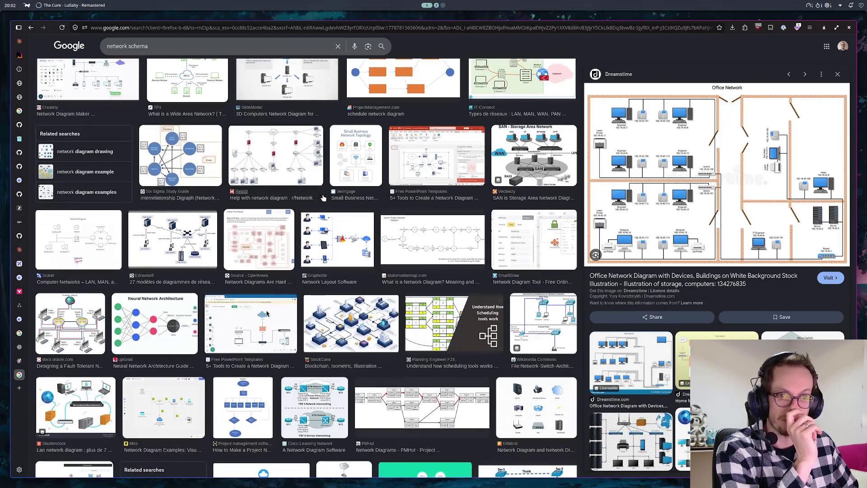
{"action": "left_click", "coordinate": [174, 45]}
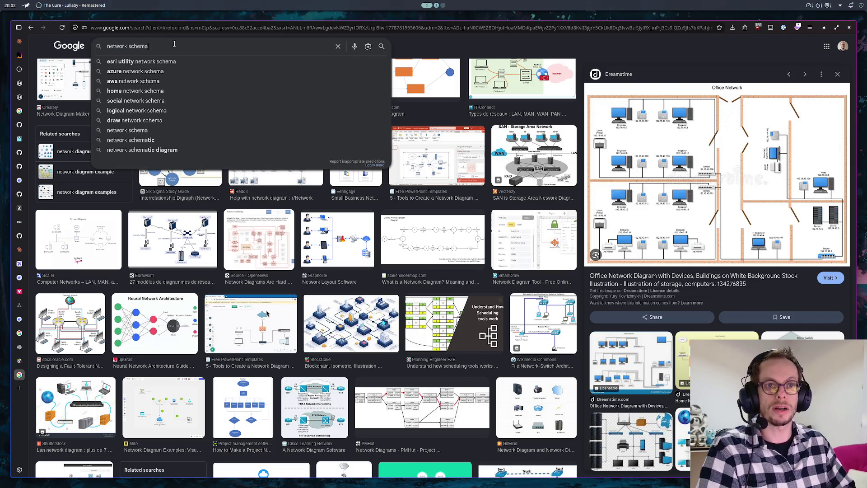
{"action": "type", "text": "with pipe"}
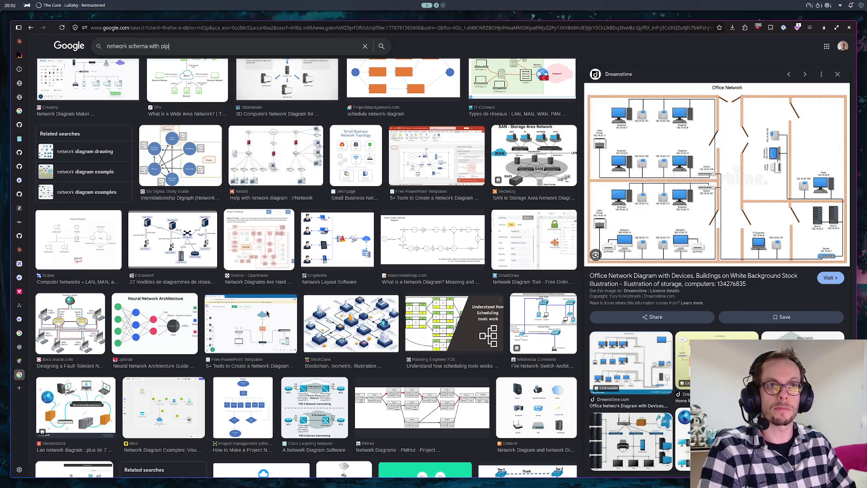
- Search 'network schema with pipe', then select 'with pipe' in the query to replace it
{"action": "key", "text": "Return"}
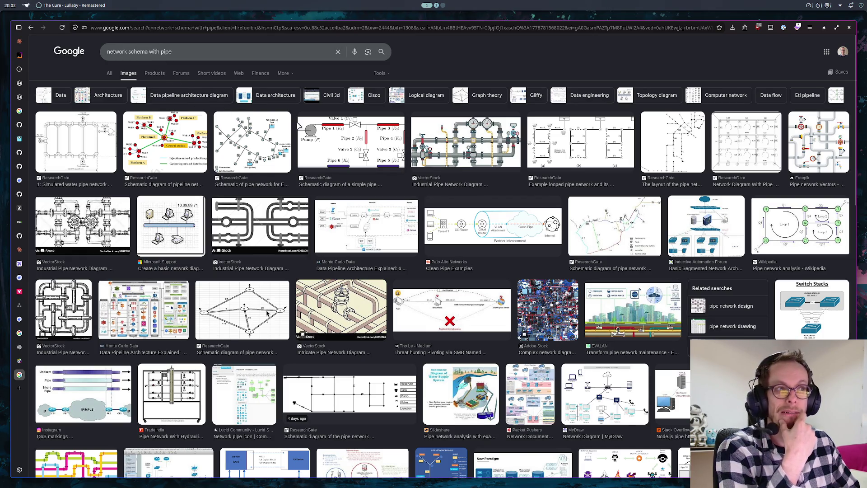
{"action": "scroll", "coordinate": [472, 155], "scroll_direction": "down", "scroll_amount": 4}
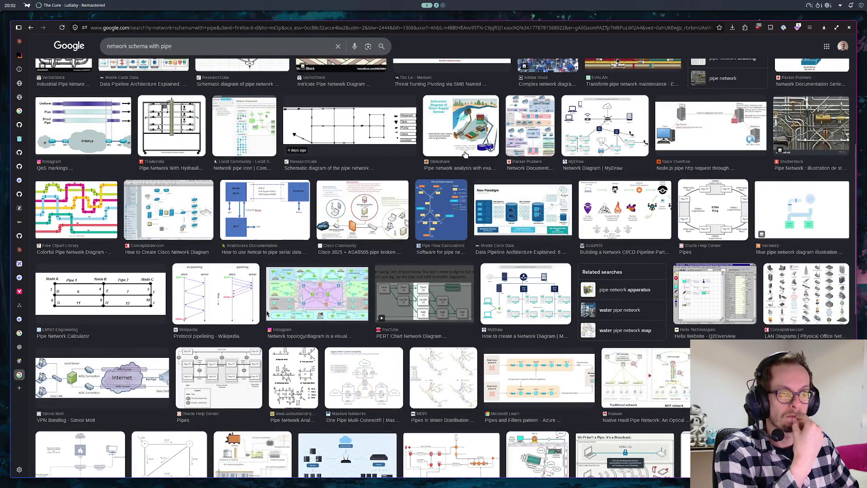
{"action": "scroll", "coordinate": [465, 155], "scroll_direction": "down", "scroll_amount": 3}
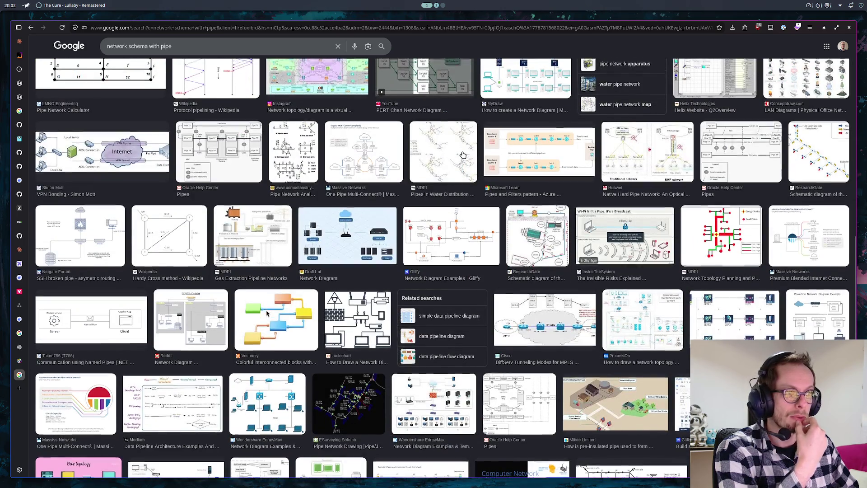
{"action": "scroll", "coordinate": [462, 154], "scroll_direction": "down", "scroll_amount": 1}
{"action": "scroll", "coordinate": [465, 154], "scroll_direction": "down", "scroll_amount": 2}
{"action": "scroll", "coordinate": [464, 155], "scroll_direction": "down", "scroll_amount": 1}
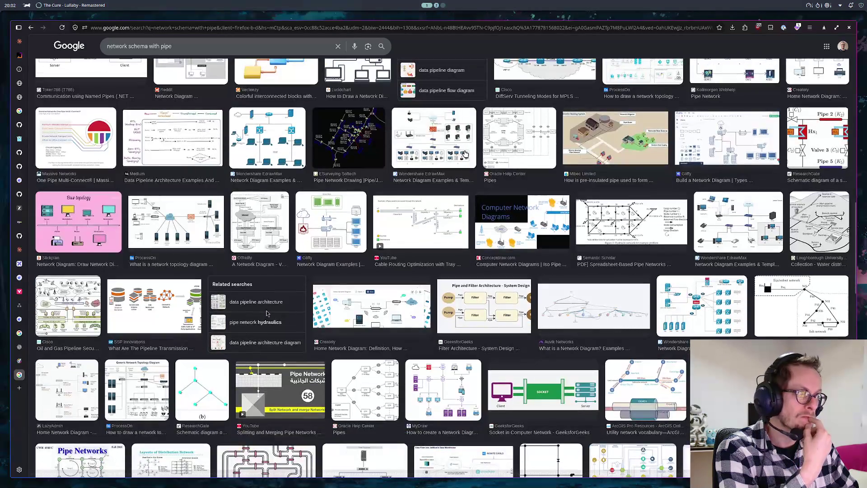
{"action": "scroll", "coordinate": [645, 198], "scroll_direction": "down", "scroll_amount": 1}
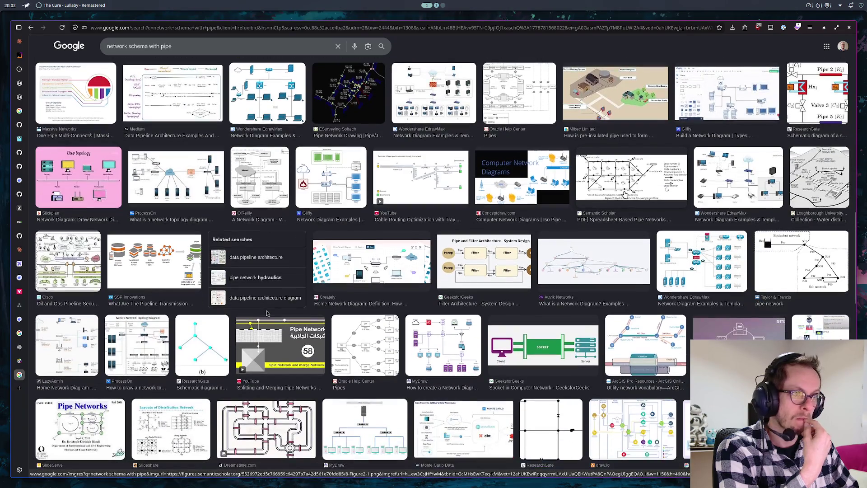
{"action": "scroll", "coordinate": [610, 195], "scroll_direction": "down", "scroll_amount": 2}
{"action": "scroll", "coordinate": [608, 194], "scroll_direction": "down", "scroll_amount": 1}
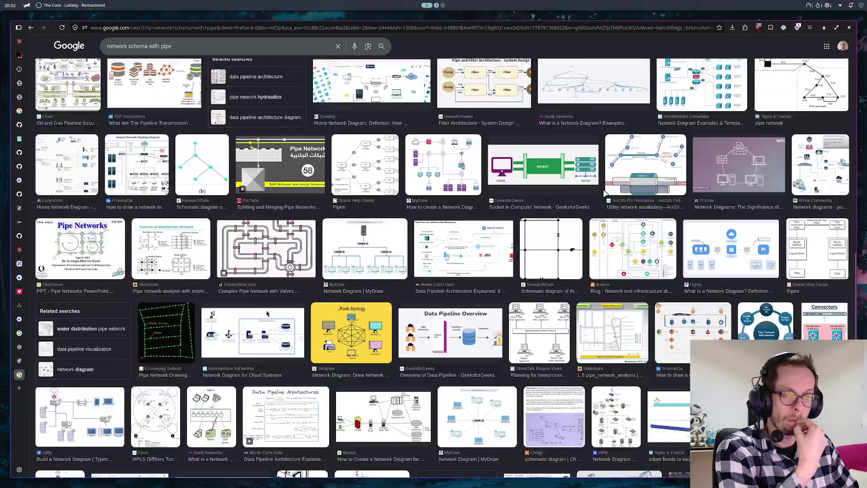
{"action": "scroll", "coordinate": [603, 194], "scroll_direction": "down", "scroll_amount": 1}
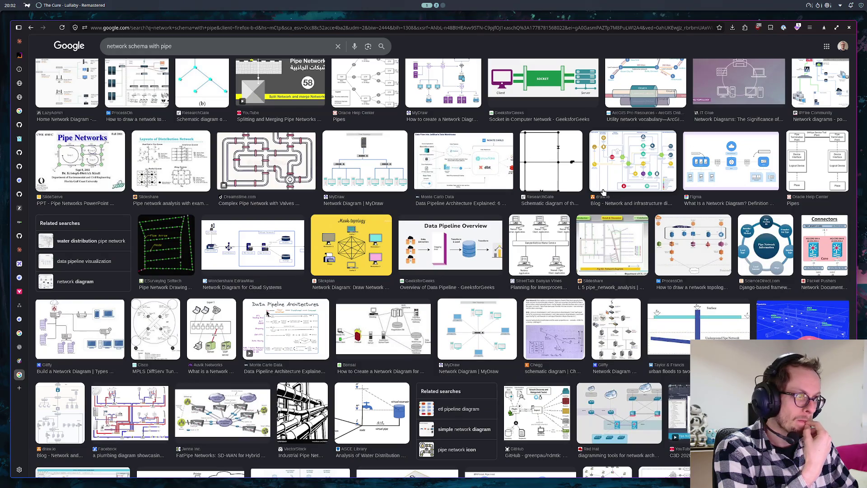
{"action": "scroll", "coordinate": [603, 193], "scroll_direction": "down", "scroll_amount": 3}
{"action": "scroll", "coordinate": [604, 194], "scroll_direction": "down", "scroll_amount": 1}
{"action": "scroll", "coordinate": [604, 194], "scroll_direction": "down", "scroll_amount": 1}
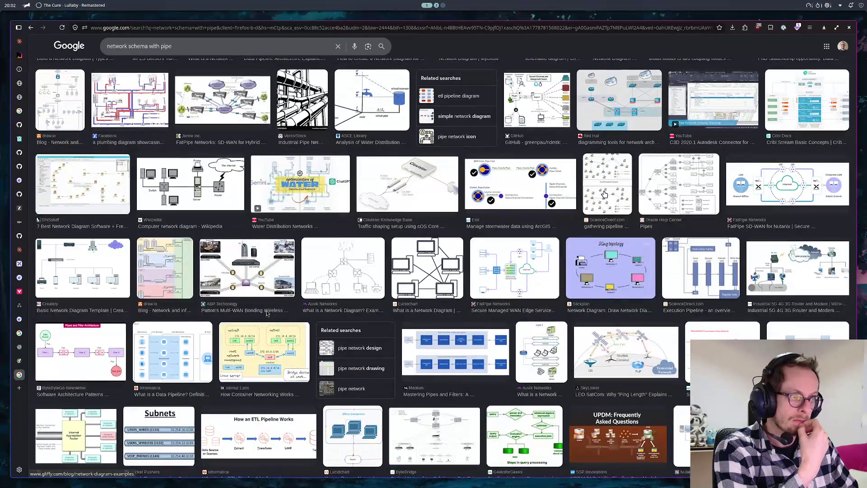
{"action": "scroll", "coordinate": [267, 313], "scroll_direction": "down", "scroll_amount": 2}
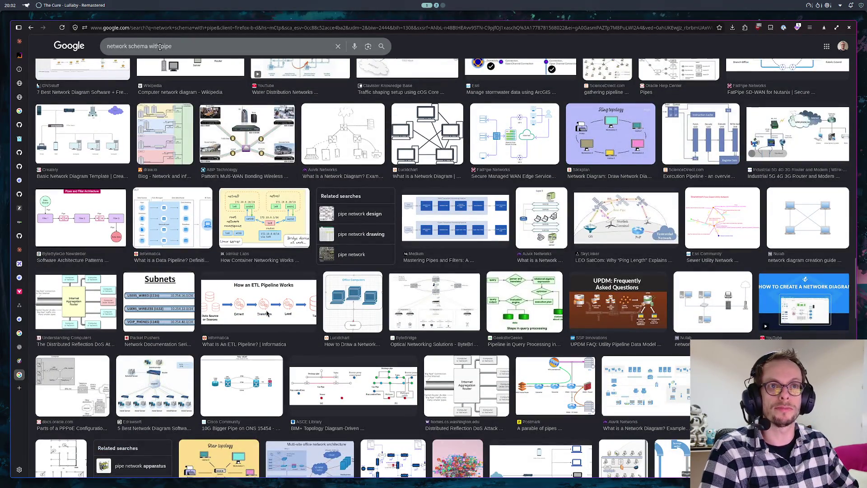
{"action": "left_click_drag", "start_coordinate": [149, 46], "coordinate": [173, 46]}
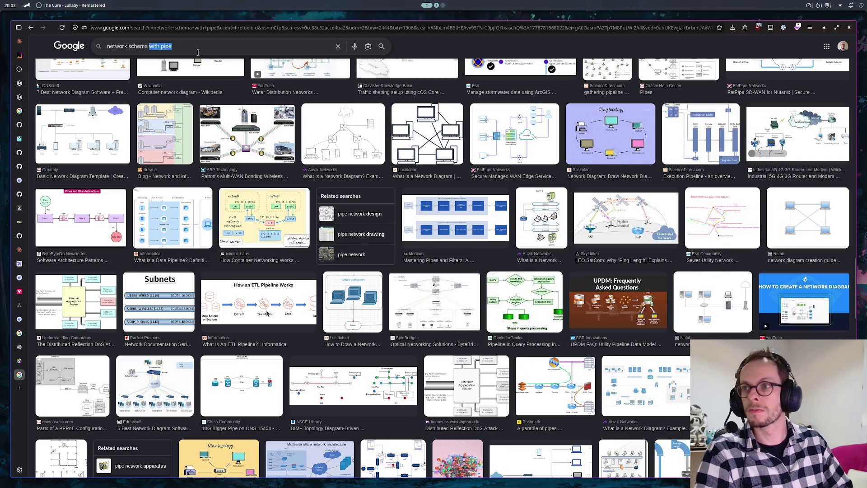
{"action": "type", "text": "kubernetes"}
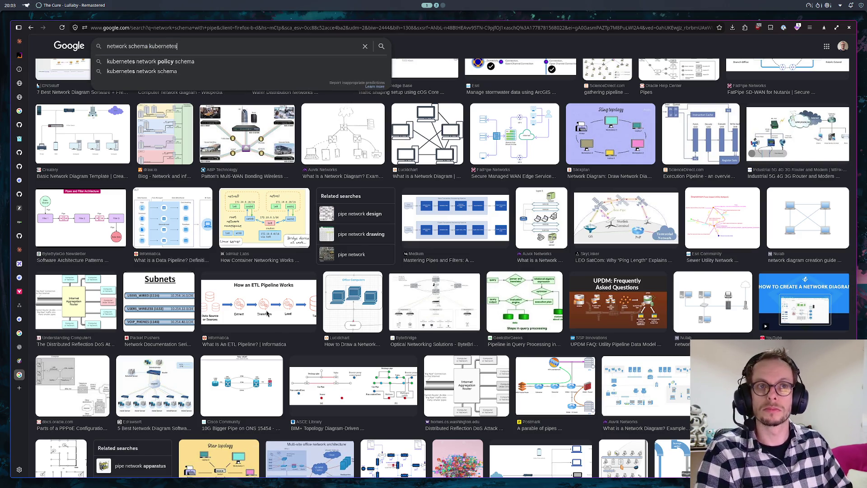
- Run the 'network schema kubernetes' image search and bring up the chat beside the results
{"action": "key", "text": "Return"}
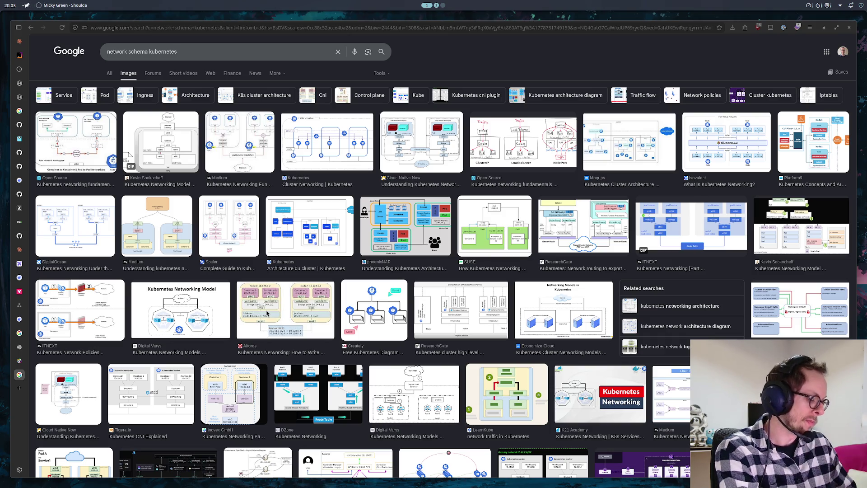
{"action": "key", "text": "super+Return"}
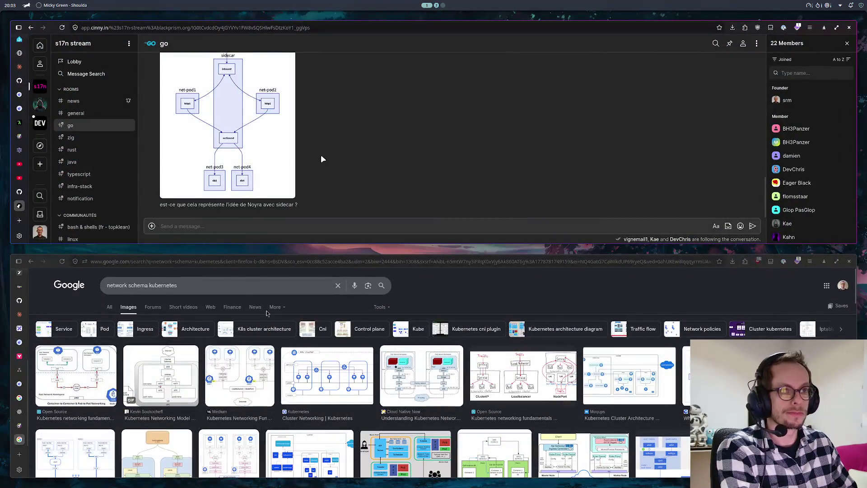
{"action": "scroll", "coordinate": [319, 155], "scroll_direction": "up", "scroll_amount": 2}
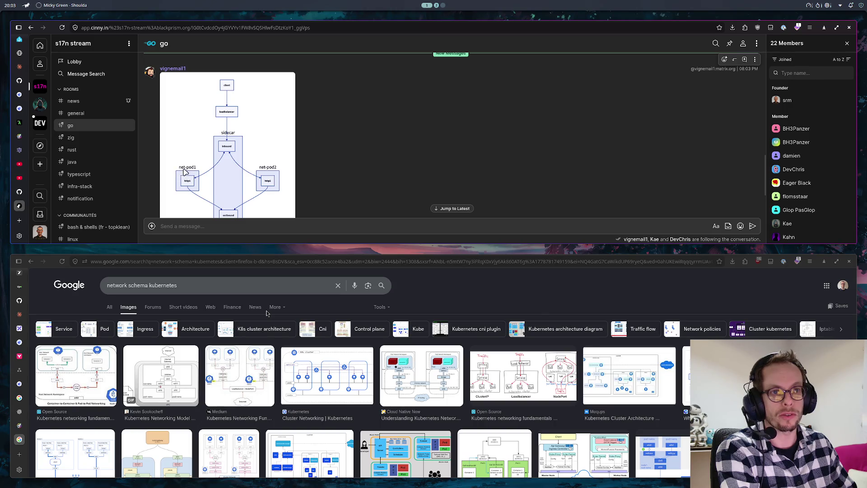
{"action": "scroll", "coordinate": [189, 169], "scroll_direction": "down", "scroll_amount": 1}
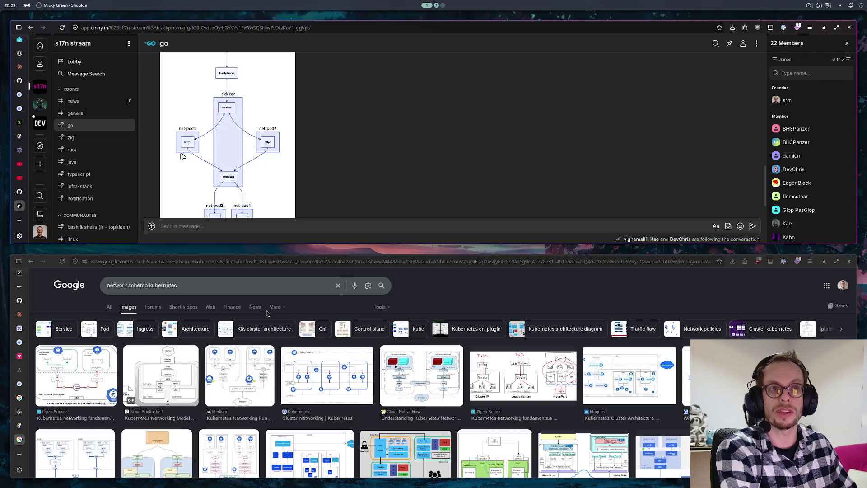
{"action": "scroll", "coordinate": [227, 145], "scroll_direction": "up", "scroll_amount": 1}
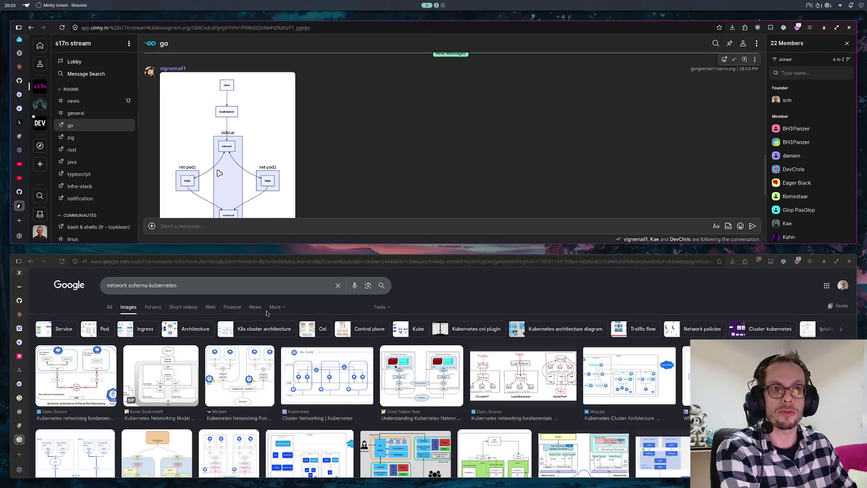
{"action": "scroll", "coordinate": [227, 178], "scroll_direction": "down", "scroll_amount": 1}
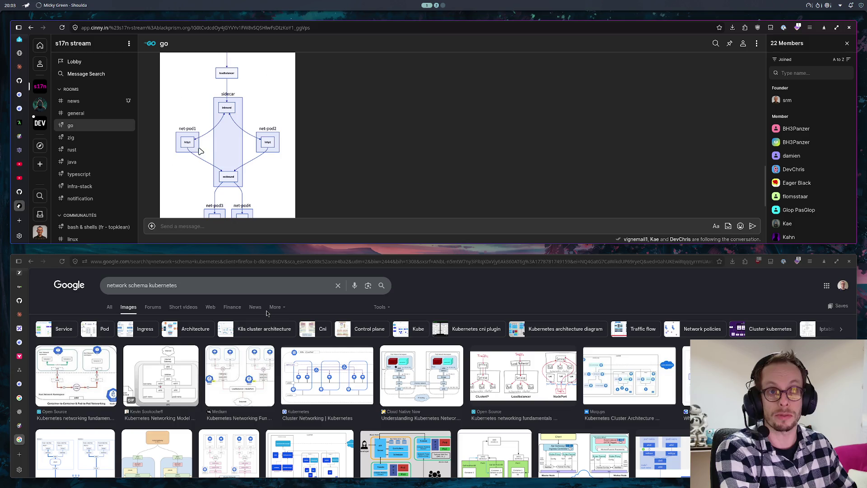
{"action": "key", "text": "super+f"}
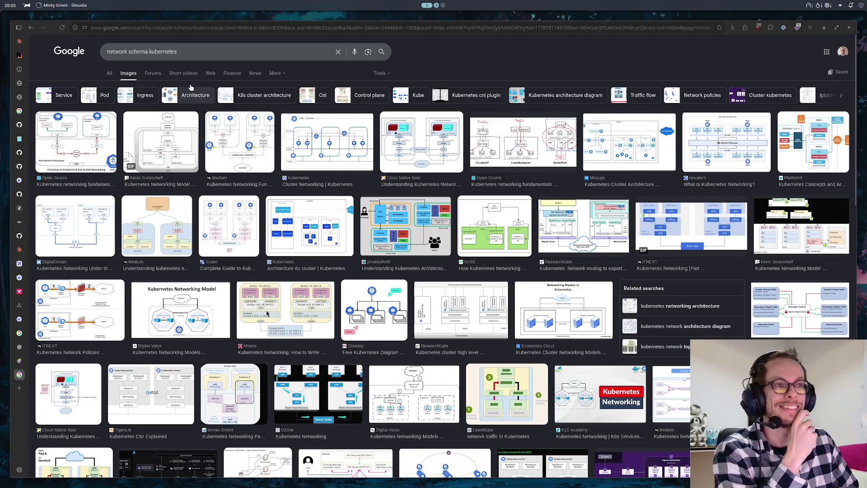
{"action": "left_click", "coordinate": [204, 52]}
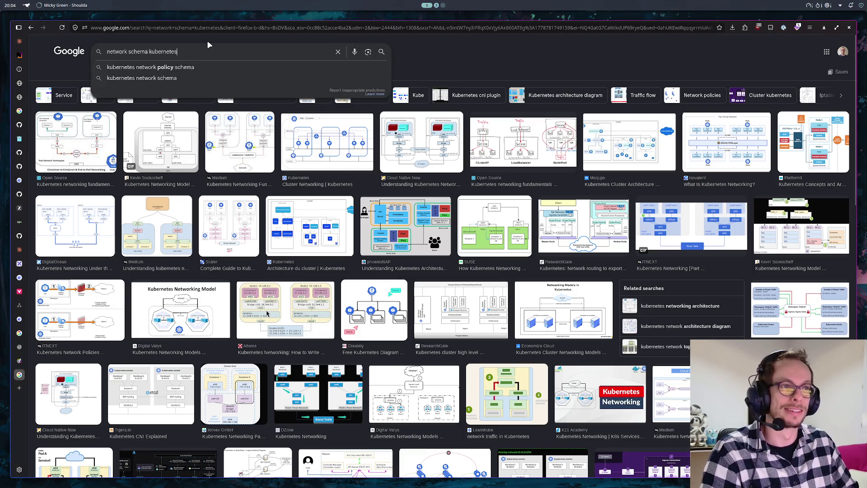
- Dismiss the search suggestions, switch back to the draw.io diagram and select the Net 1 label
{"action": "left_click", "coordinate": [224, 68]}
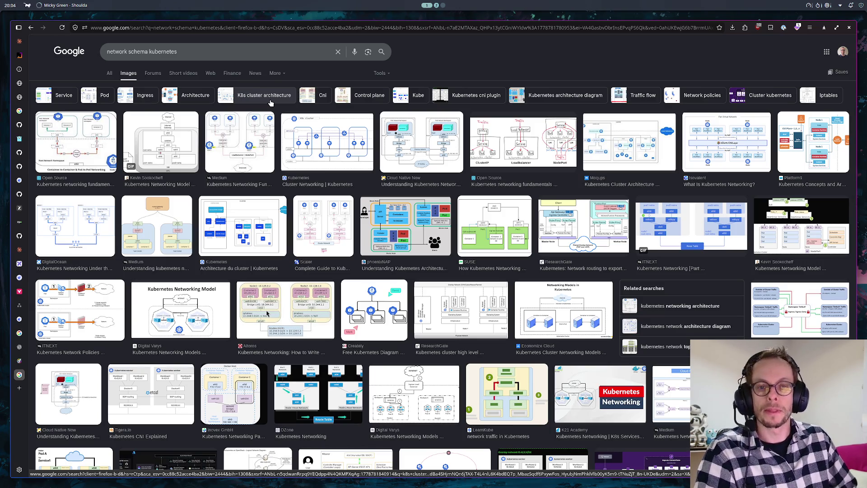
{"action": "left_click", "coordinate": [19, 305]}
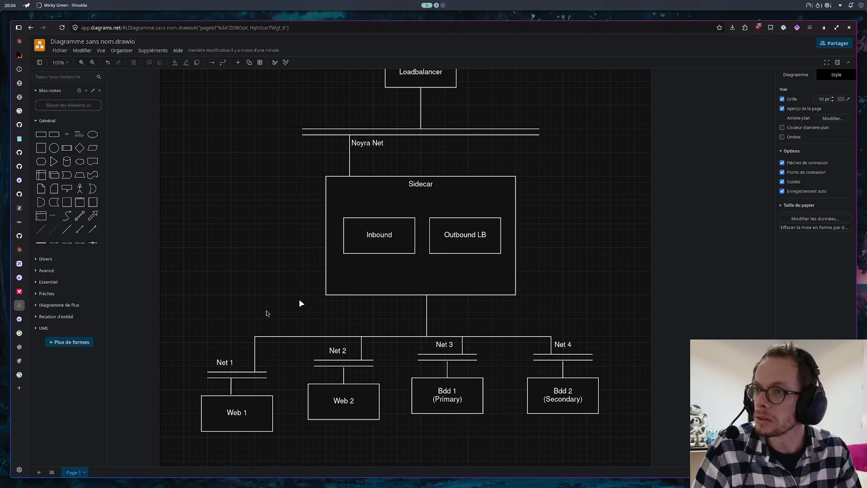
{"action": "left_click", "coordinate": [243, 370]}
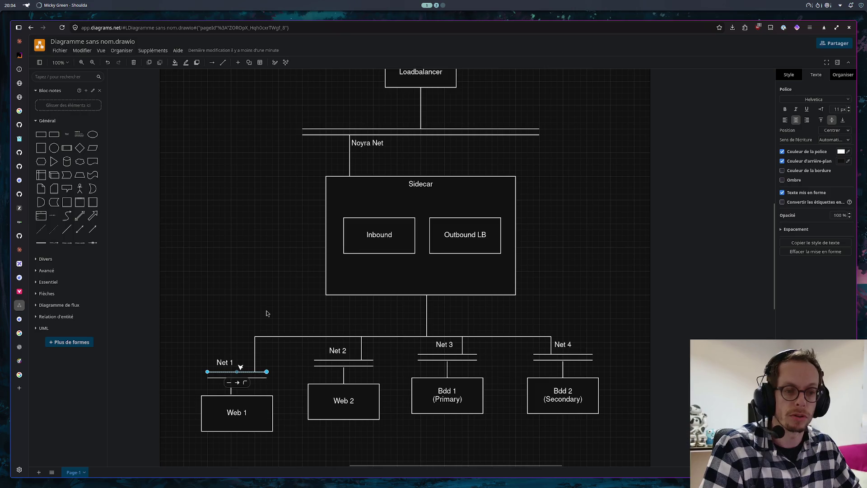
- Delete the double bar under Net 1 and the angled connector above Web 1
{"action": "left_click", "coordinate": [259, 377]}
{"action": "key", "text": "Delete"}
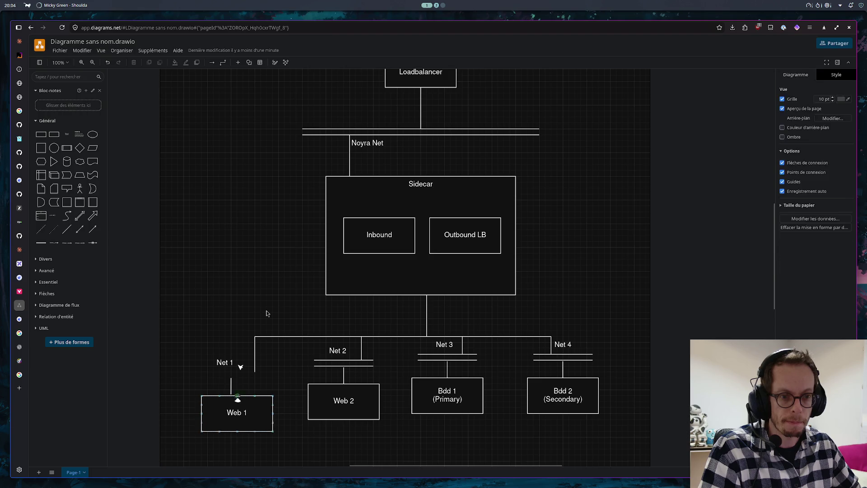
{"action": "left_click", "coordinate": [240, 407]}
{"action": "left_click", "coordinate": [254, 353]}
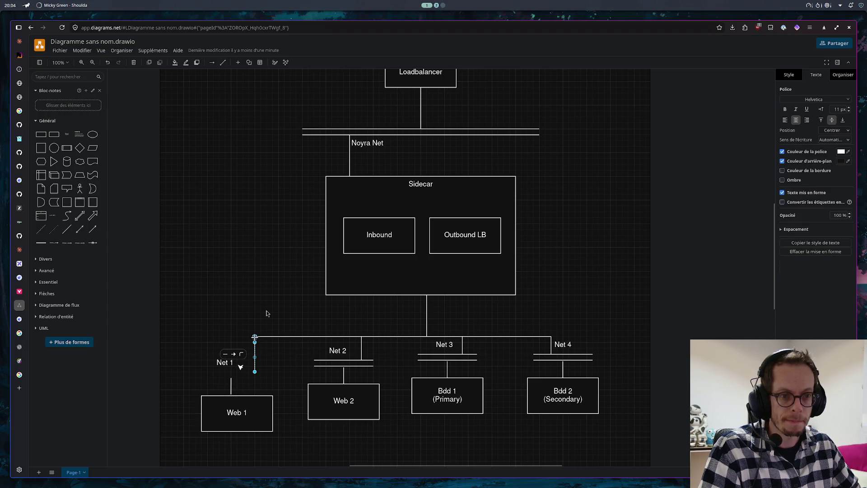
{"action": "left_click_drag", "start_coordinate": [254, 337], "coordinate": [231, 336]}
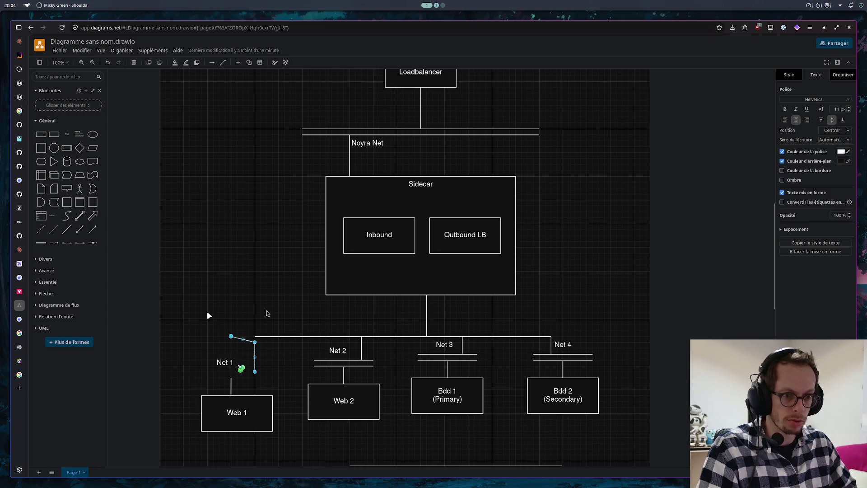
{"action": "key", "text": "Delete"}
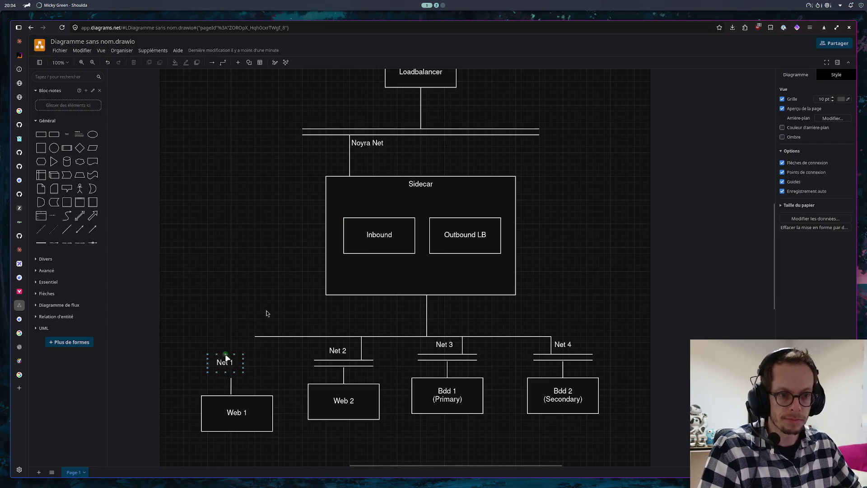
- Shift the Net 1 label aside and attach Web 1's connector straight up to the horizontal bus line
{"action": "left_click_drag", "start_coordinate": [227, 357], "coordinate": [215, 363]}
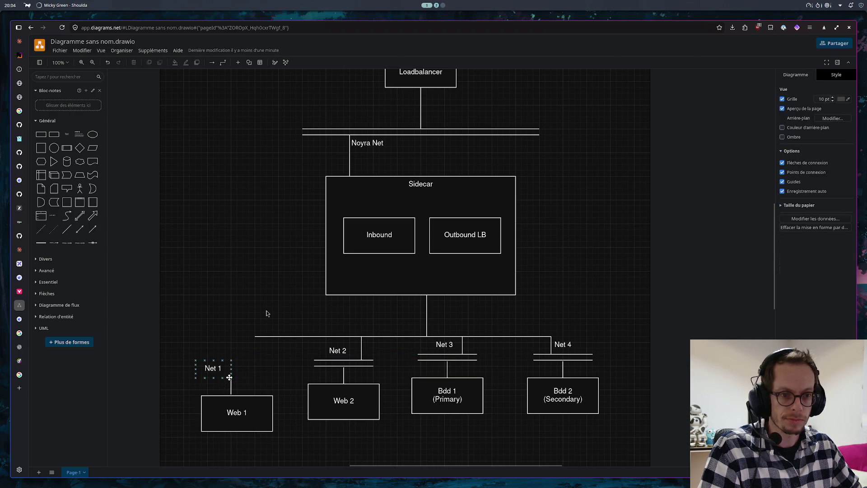
{"action": "left_click", "coordinate": [231, 383]}
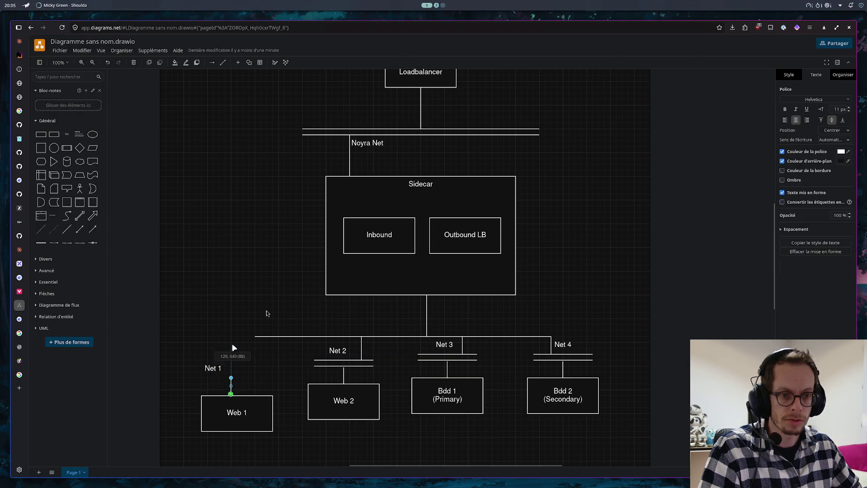
{"action": "left_click_drag", "start_coordinate": [233, 348], "coordinate": [231, 337]}
{"action": "left_click", "coordinate": [258, 336]}
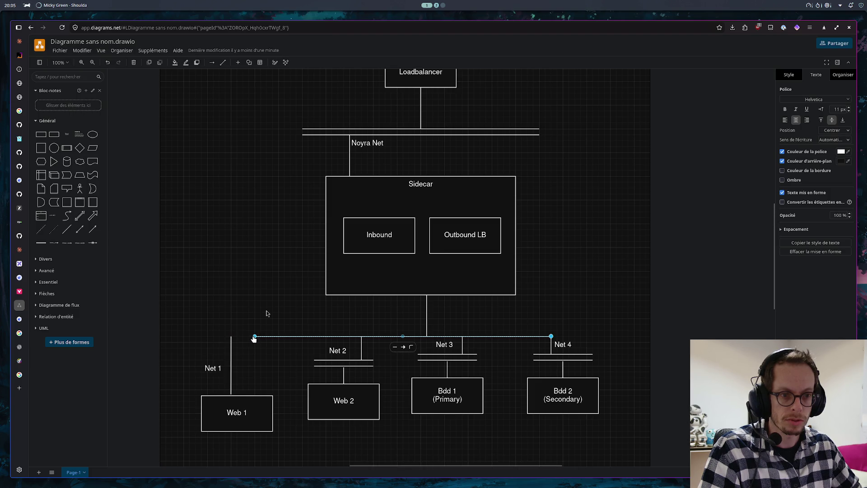
{"action": "left_click", "coordinate": [261, 312]}
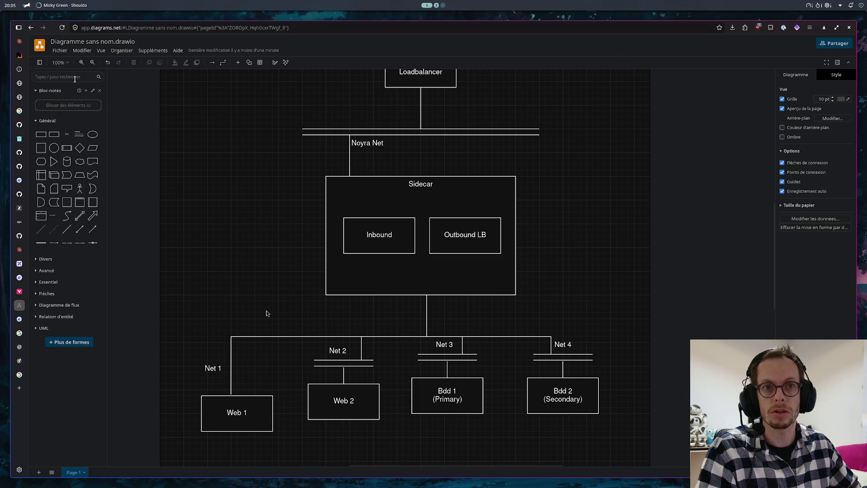
- Find a firewall shape in the library, shrink it and place it on the Net 1 line above Web 1
{"action": "key", "text": "slash"}
{"action": "type", "text": "firewall"}
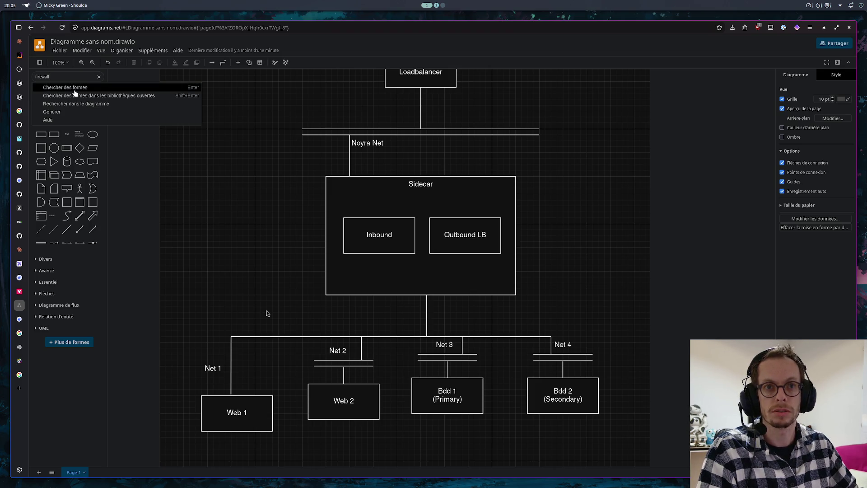
{"action": "left_click", "coordinate": [75, 92]}
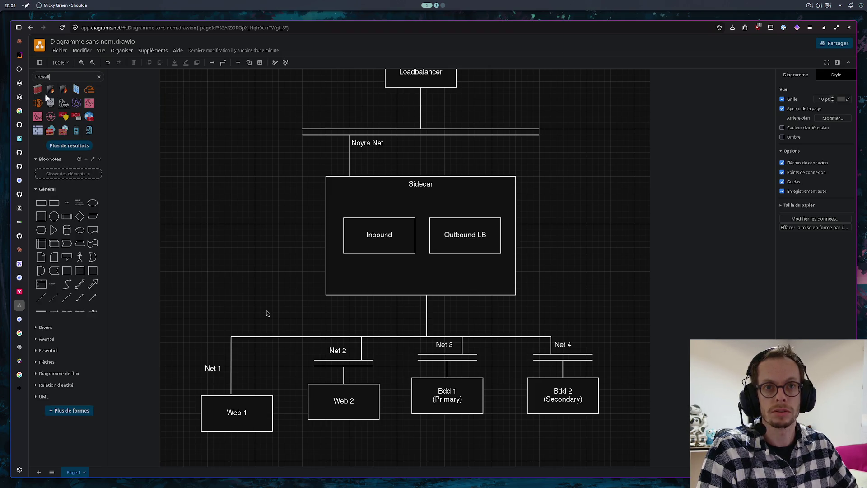
{"action": "left_click_drag", "start_coordinate": [39, 89], "coordinate": [207, 326]}
{"action": "left_click_drag", "start_coordinate": [266, 313], "coordinate": [266, 312]}
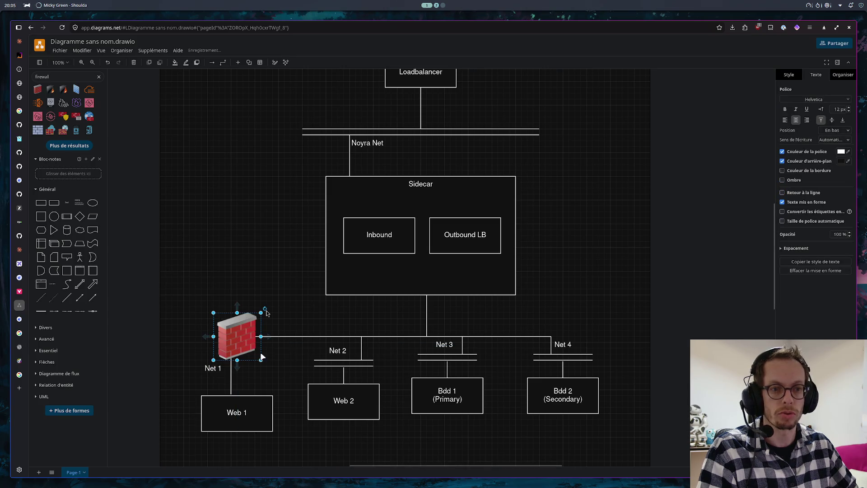
{"action": "mouse_move", "coordinate": [261, 359]}
{"action": "left_mouse_down"}
{"action": "mouse_move", "coordinate": [238, 332]}
{"action": "mouse_move", "coordinate": [231, 364]}
{"action": "left_mouse_up"}
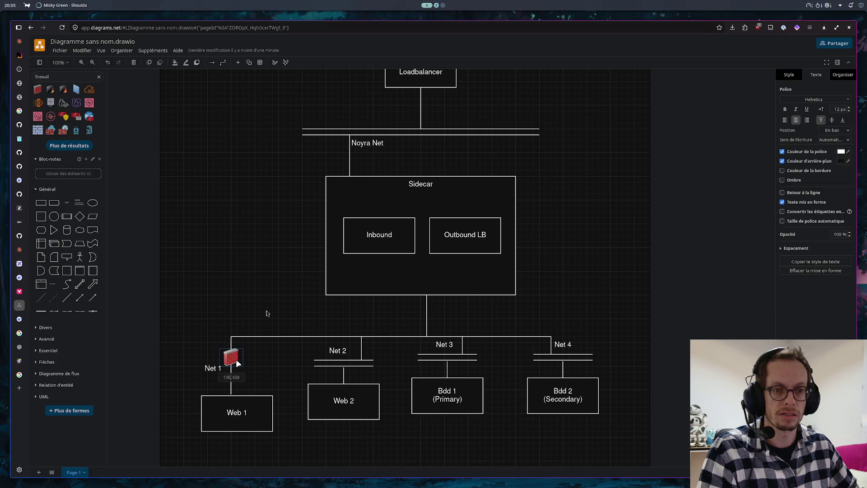
{"action": "left_click", "coordinate": [239, 279]}
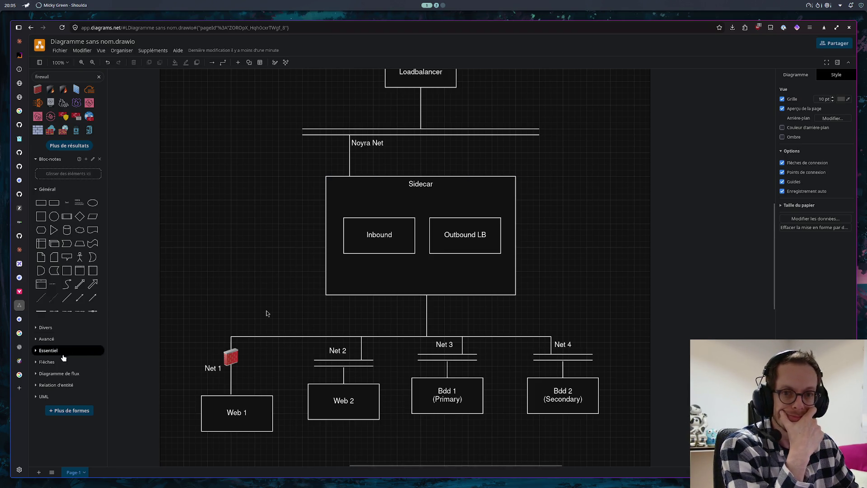
{"action": "key", "text": "ctrl+Tab"}
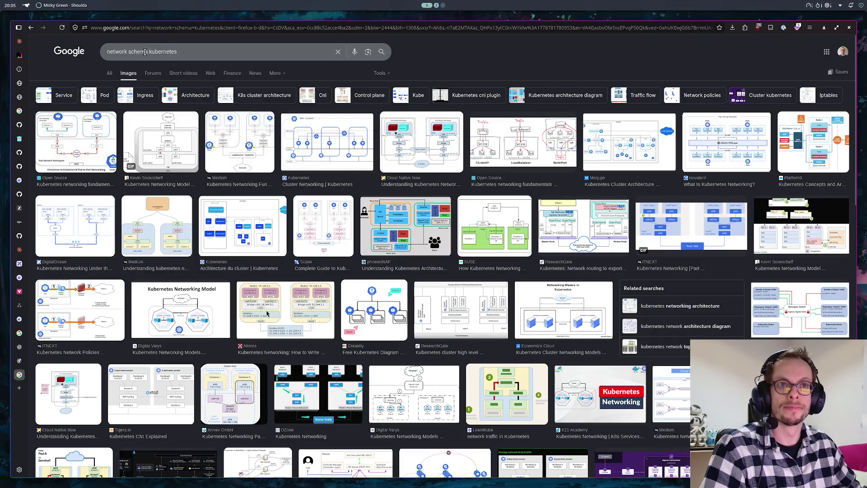
- Replace 'kubernetes' with 'vlan' and run the 'network schema vlan' image search
{"action": "double_click", "coordinate": [163, 52]}
{"action": "type", "text": "vlan"}
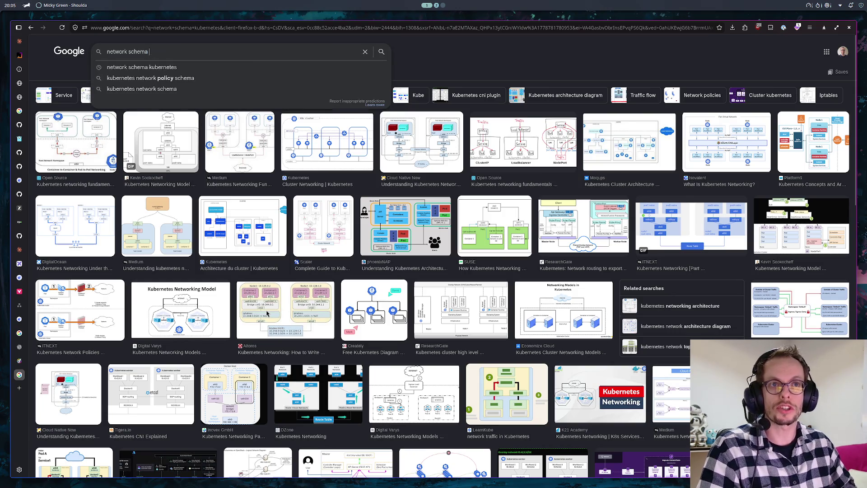
{"action": "key", "text": "Return"}
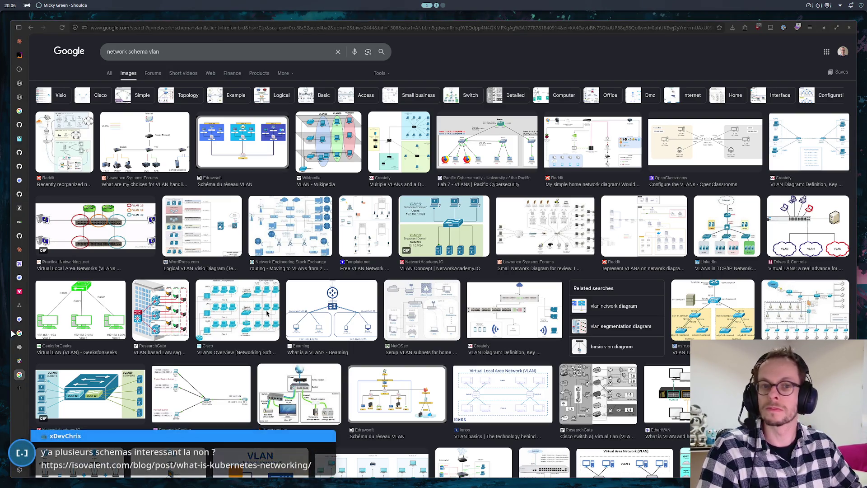
{"action": "key", "text": "ctrl+t"}
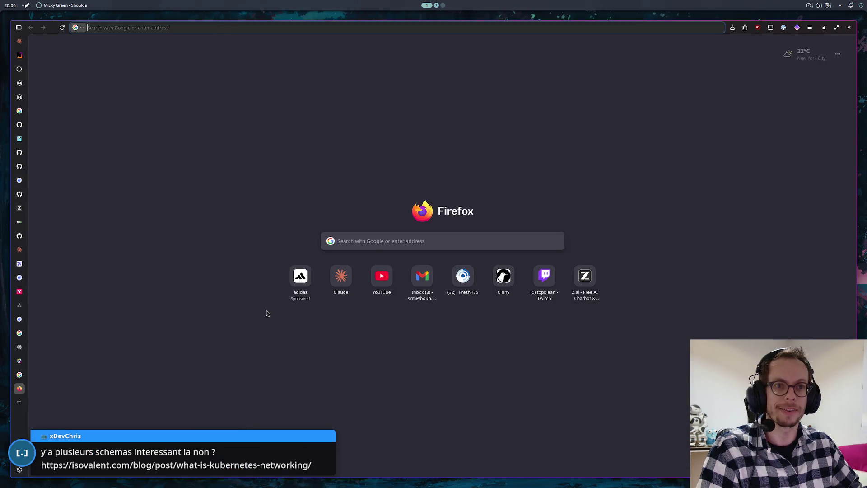
- Load the pasted isovalent.com Kubernetes networking article, read it through, then return to the VLAN results
{"action": "type", "text": "isovalent.com/blog/post/what-is-kubernetes-networking/"}
{"action": "key", "text": "Return"}
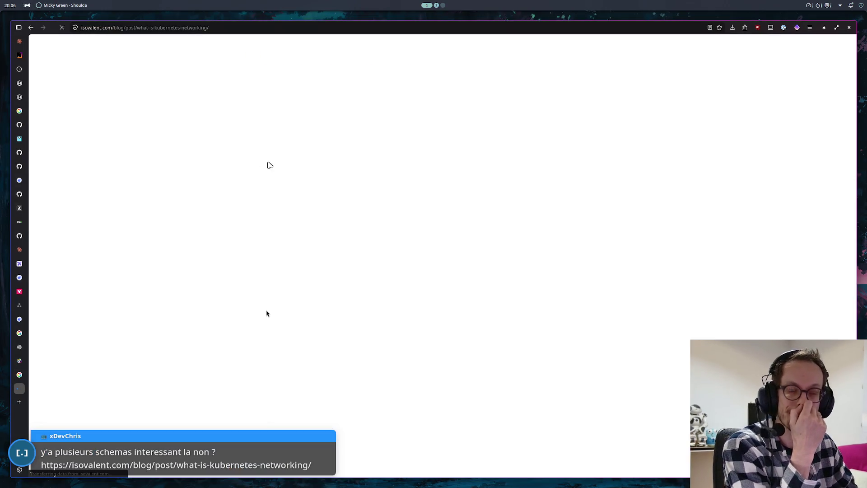
{"action": "scroll", "coordinate": [403, 177], "scroll_direction": "down", "scroll_amount": 5}
{"action": "scroll", "coordinate": [396, 179], "scroll_direction": "down", "scroll_amount": 2}
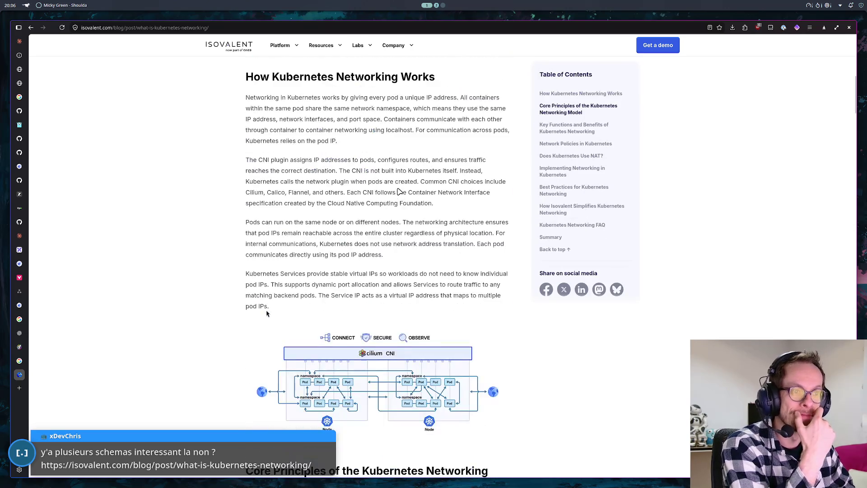
{"action": "scroll", "coordinate": [389, 181], "scroll_direction": "down", "scroll_amount": 2}
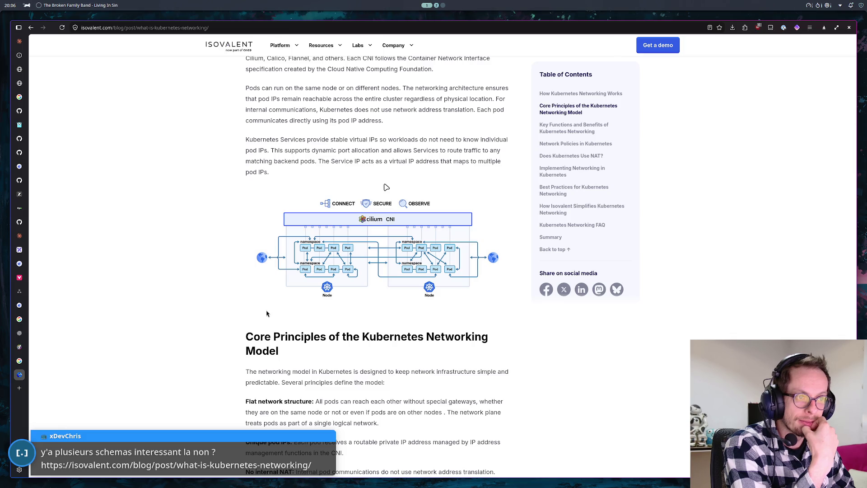
{"action": "scroll", "coordinate": [385, 187], "scroll_direction": "down", "scroll_amount": 2}
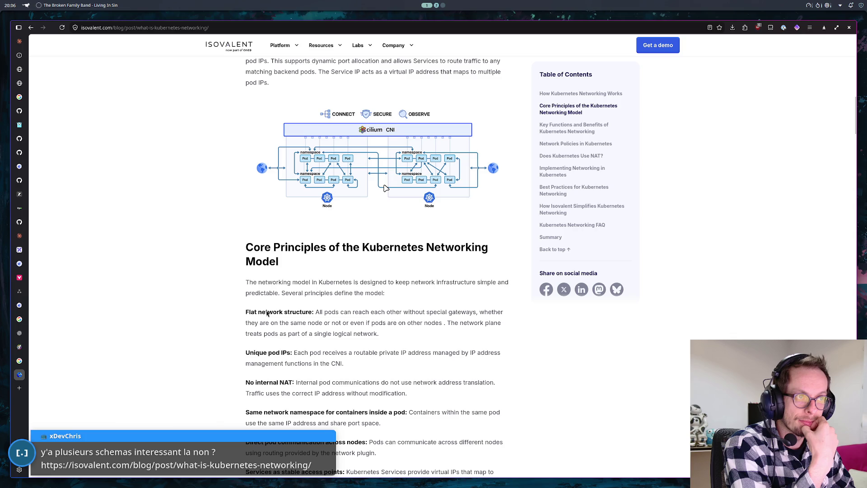
{"action": "scroll", "coordinate": [380, 189], "scroll_direction": "down", "scroll_amount": 3}
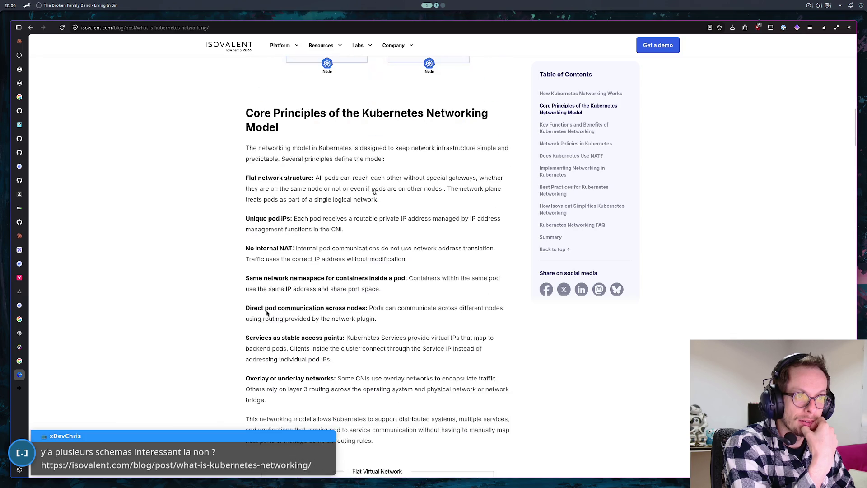
{"action": "scroll", "coordinate": [376, 193], "scroll_direction": "down", "scroll_amount": 6}
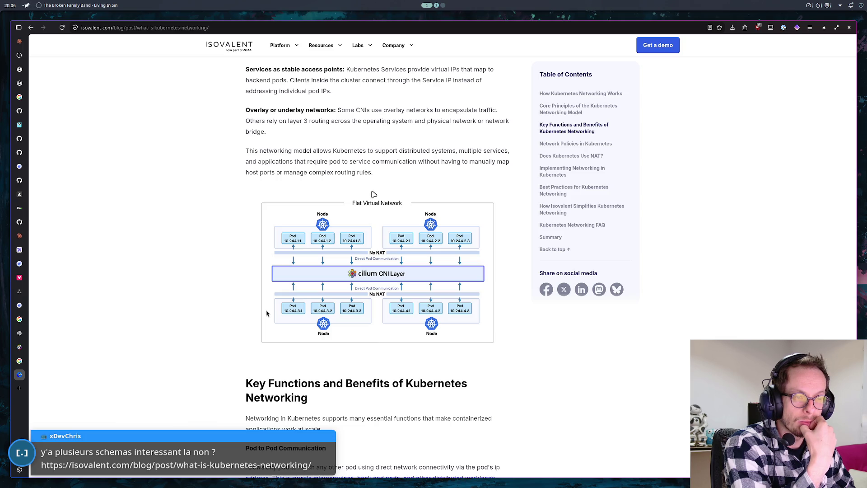
{"action": "scroll", "coordinate": [374, 195], "scroll_direction": "down", "scroll_amount": 1}
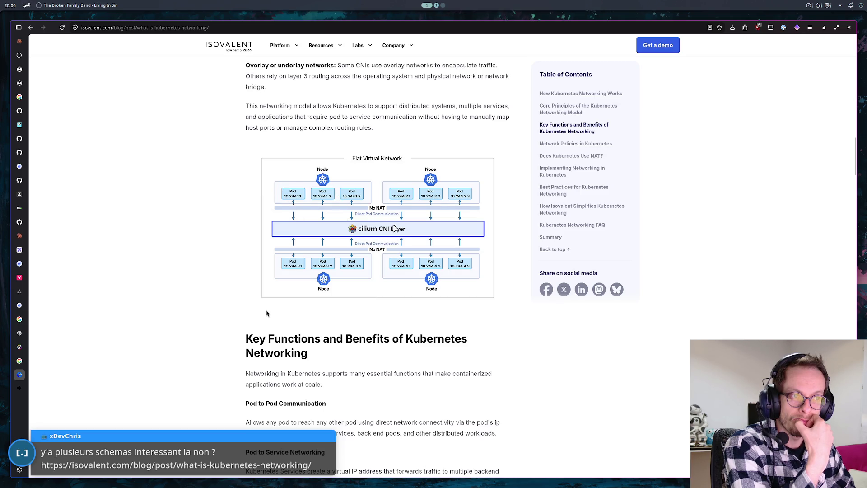
{"action": "scroll", "coordinate": [395, 228], "scroll_direction": "down", "scroll_amount": 1}
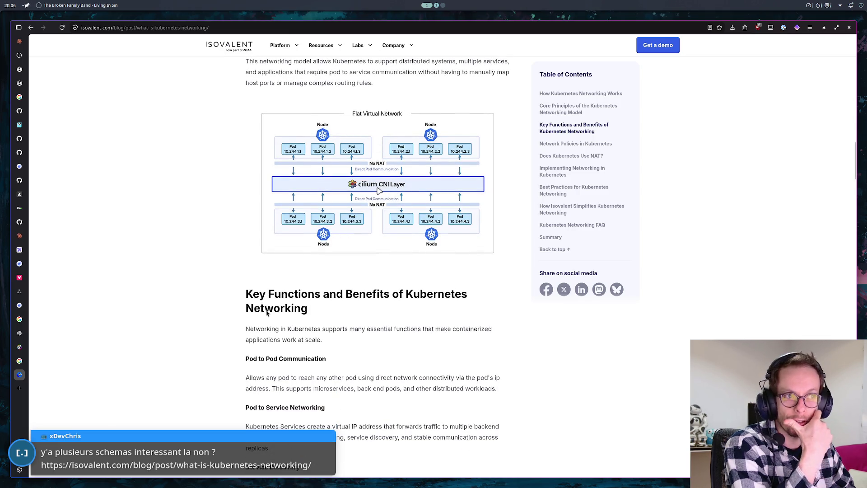
{"action": "scroll", "coordinate": [378, 190], "scroll_direction": "down", "scroll_amount": 4}
{"action": "scroll", "coordinate": [376, 192], "scroll_direction": "down", "scroll_amount": 4}
{"action": "scroll", "coordinate": [371, 194], "scroll_direction": "down", "scroll_amount": 5}
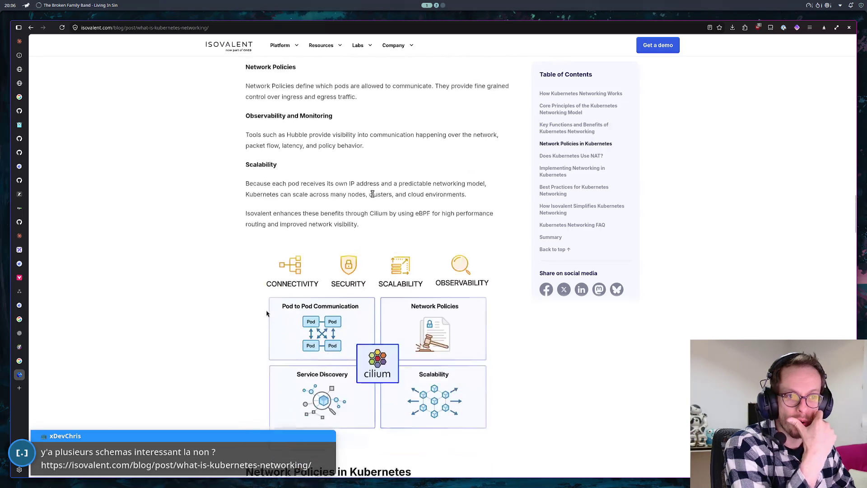
{"action": "scroll", "coordinate": [372, 194], "scroll_direction": "down", "scroll_amount": 1}
{"action": "scroll", "coordinate": [372, 203], "scroll_direction": "down", "scroll_amount": 1}
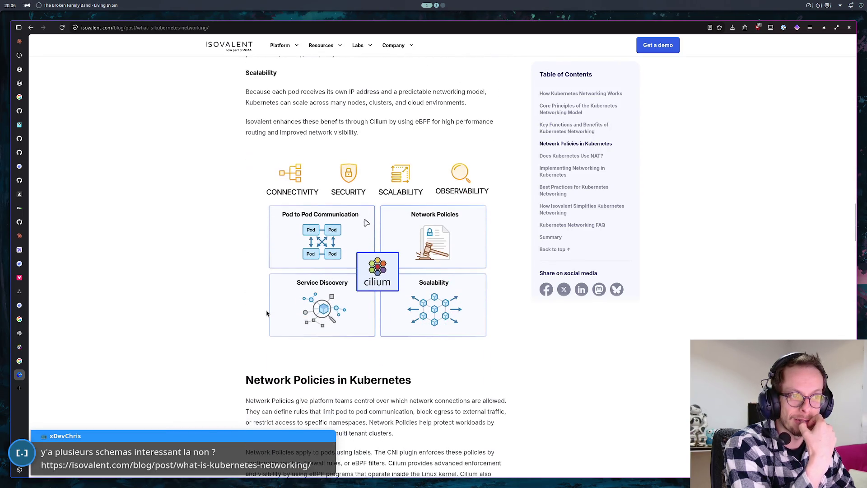
{"action": "scroll", "coordinate": [365, 224], "scroll_direction": "down", "scroll_amount": 4}
{"action": "scroll", "coordinate": [366, 224], "scroll_direction": "down", "scroll_amount": 1}
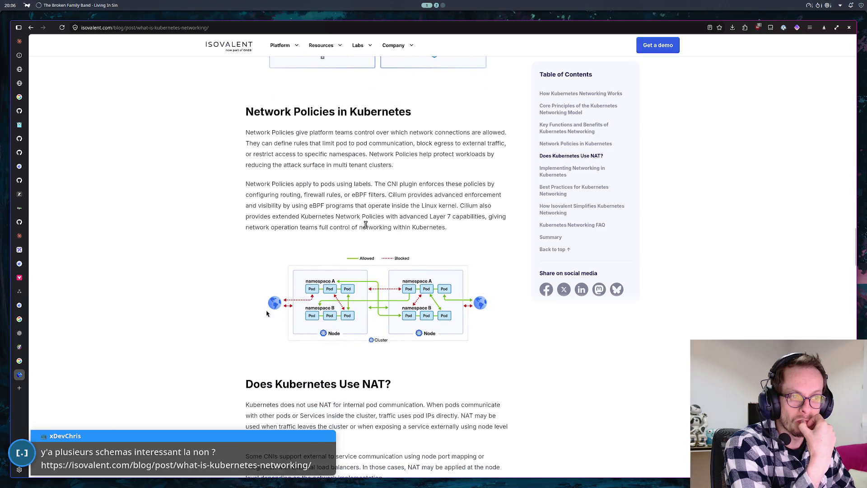
{"action": "scroll", "coordinate": [366, 224], "scroll_direction": "down", "scroll_amount": 4}
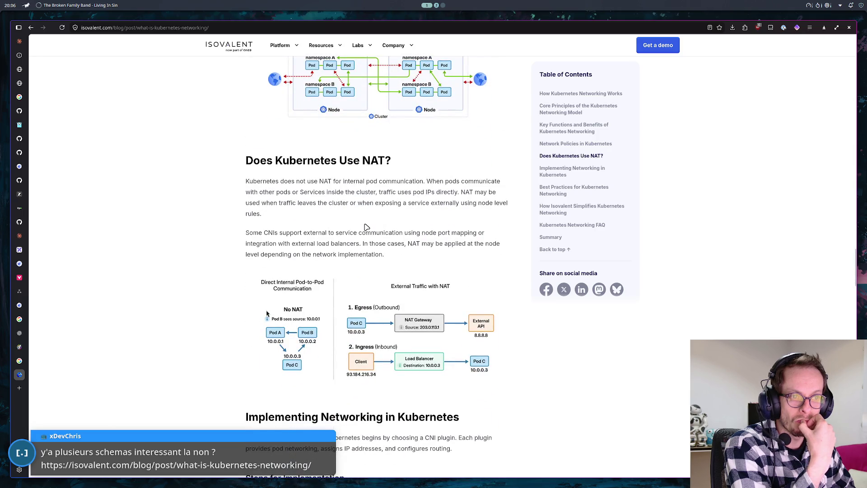
{"action": "scroll", "coordinate": [365, 228], "scroll_direction": "down", "scroll_amount": 2}
{"action": "scroll", "coordinate": [365, 228], "scroll_direction": "down", "scroll_amount": 4}
{"action": "scroll", "coordinate": [365, 228], "scroll_direction": "down", "scroll_amount": 3}
{"action": "scroll", "coordinate": [364, 228], "scroll_direction": "down", "scroll_amount": 1}
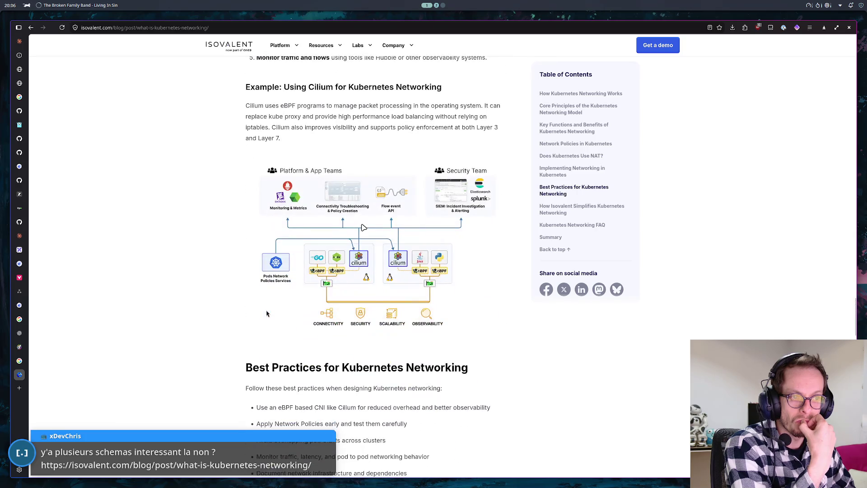
{"action": "scroll", "coordinate": [364, 228], "scroll_direction": "down", "scroll_amount": 4}
{"action": "scroll", "coordinate": [361, 228], "scroll_direction": "down", "scroll_amount": 4}
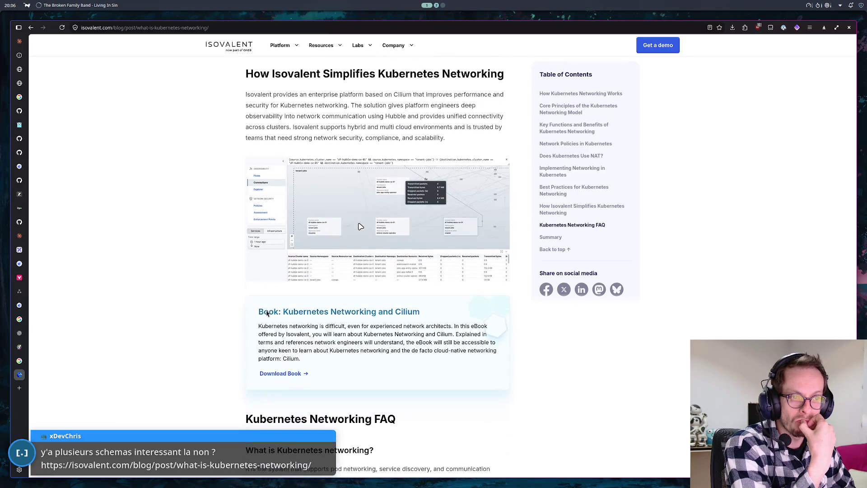
{"action": "scroll", "coordinate": [359, 228], "scroll_direction": "down", "scroll_amount": 4}
{"action": "scroll", "coordinate": [360, 228], "scroll_direction": "down", "scroll_amount": 5}
{"action": "scroll", "coordinate": [359, 227], "scroll_direction": "down", "scroll_amount": 5}
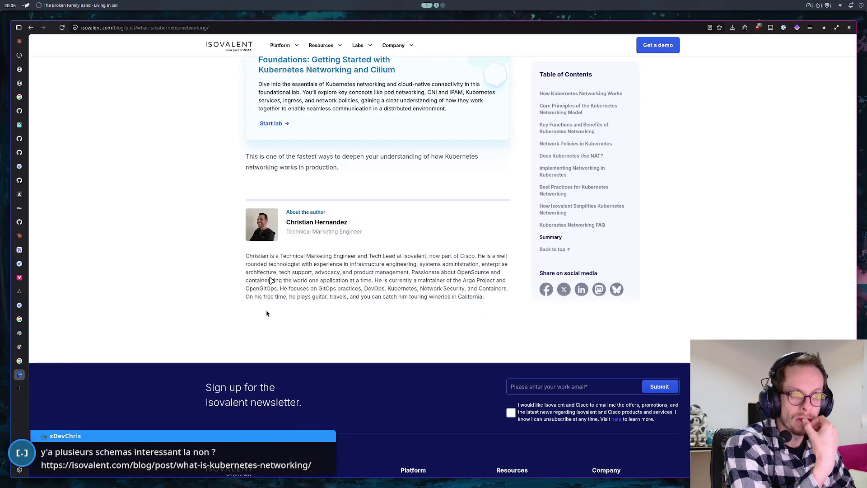
{"action": "left_click", "coordinate": [19, 360]}
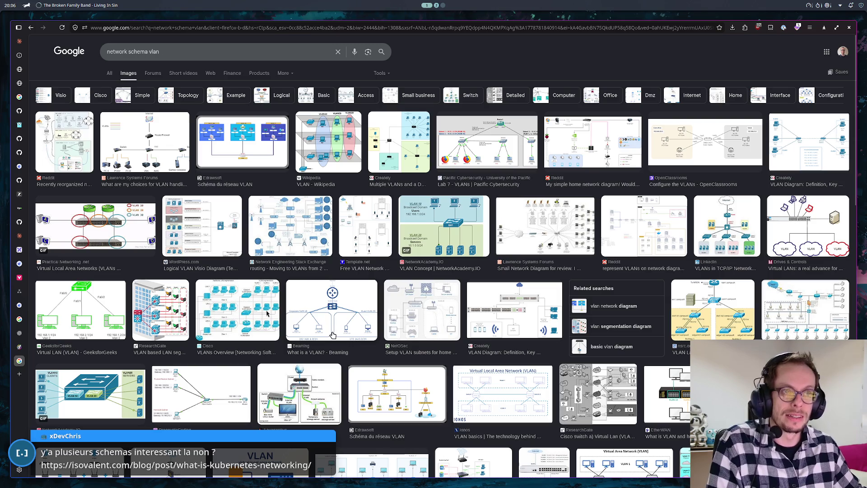
- Preview the Wikipedia, Cisco routing, VLAN Lab and VLANs Explained diagrams, then return to draw.io
{"action": "left_click", "coordinate": [324, 131]}
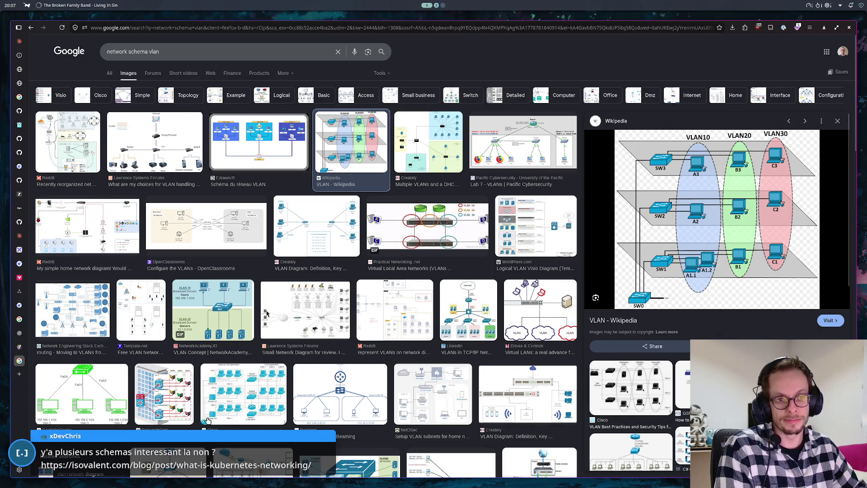
{"action": "left_click", "coordinate": [251, 381]}
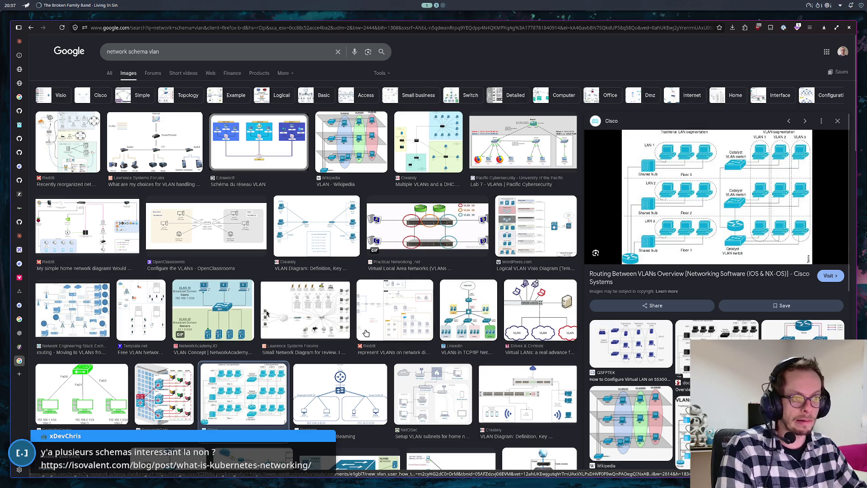
{"action": "scroll", "coordinate": [367, 328], "scroll_direction": "down", "scroll_amount": 2}
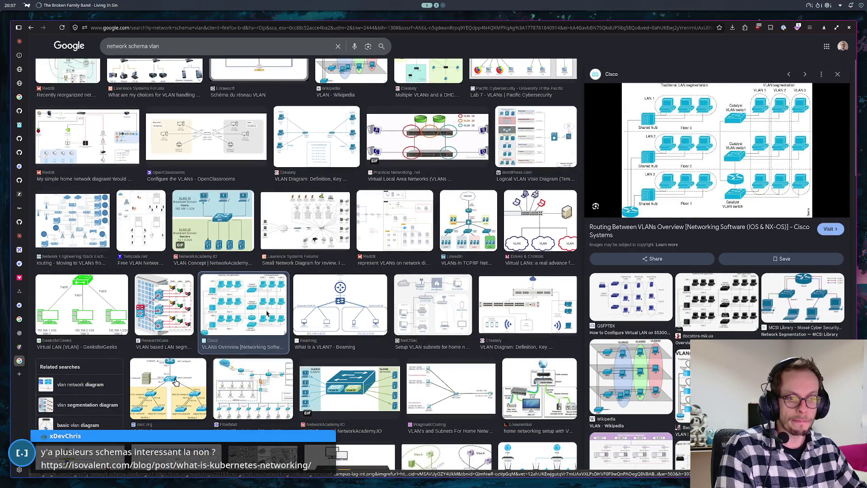
{"action": "left_click", "coordinate": [176, 381]}
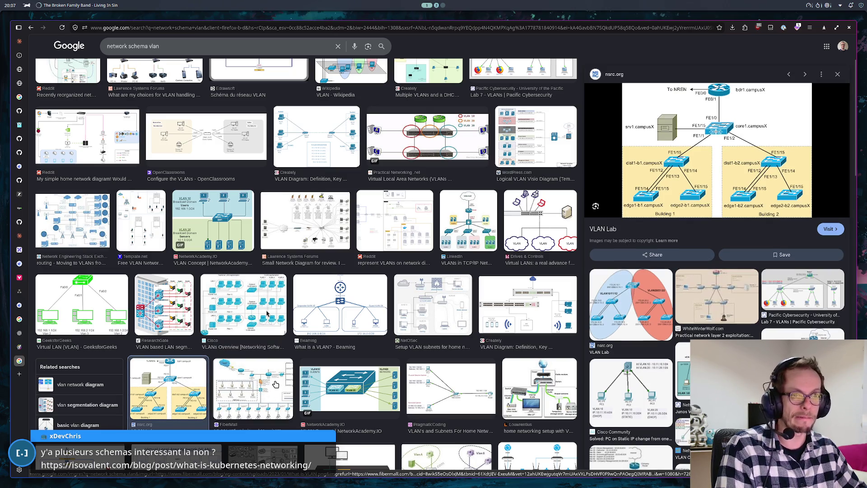
{"action": "scroll", "coordinate": [293, 366], "scroll_direction": "down", "scroll_amount": 2}
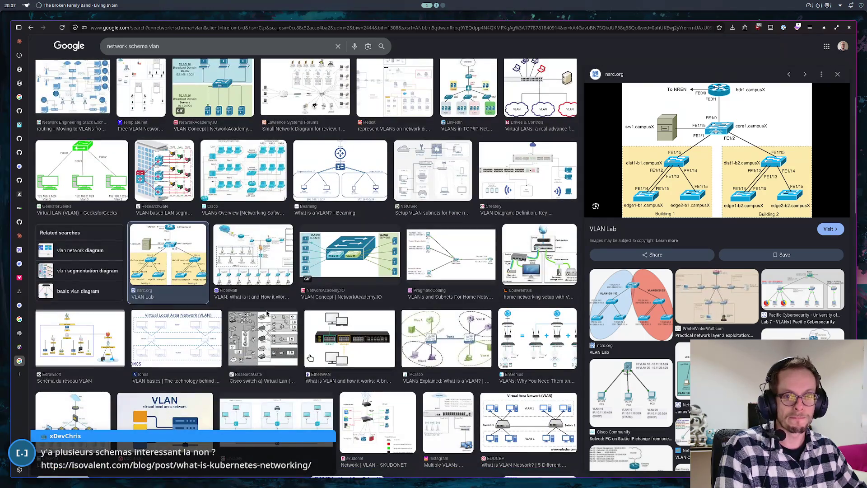
{"action": "scroll", "coordinate": [311, 357], "scroll_direction": "down", "scroll_amount": 1}
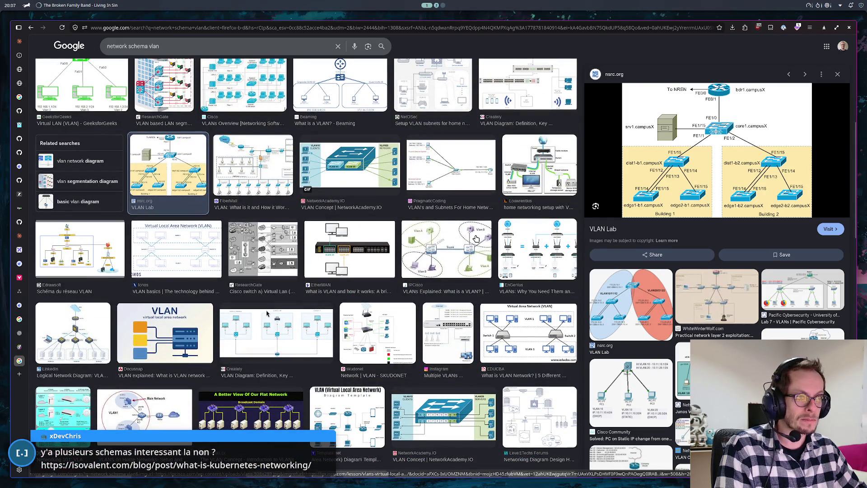
{"action": "left_click", "coordinate": [466, 278]}
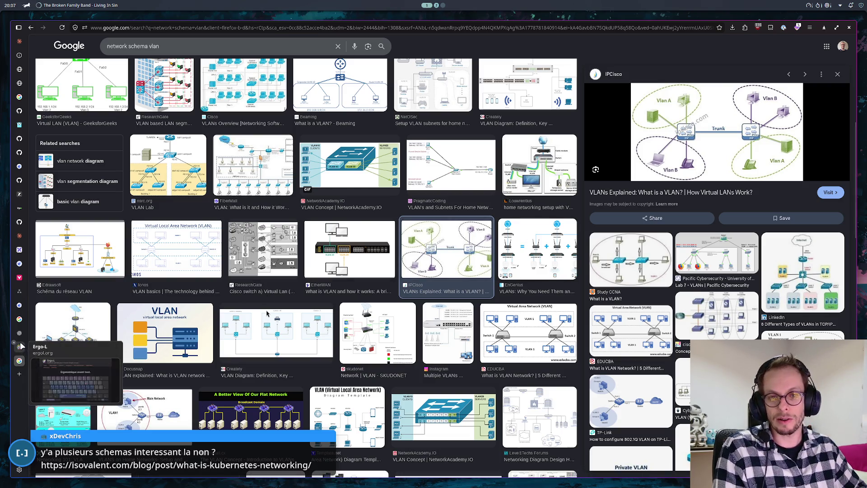
{"action": "left_click", "coordinate": [20, 293]}
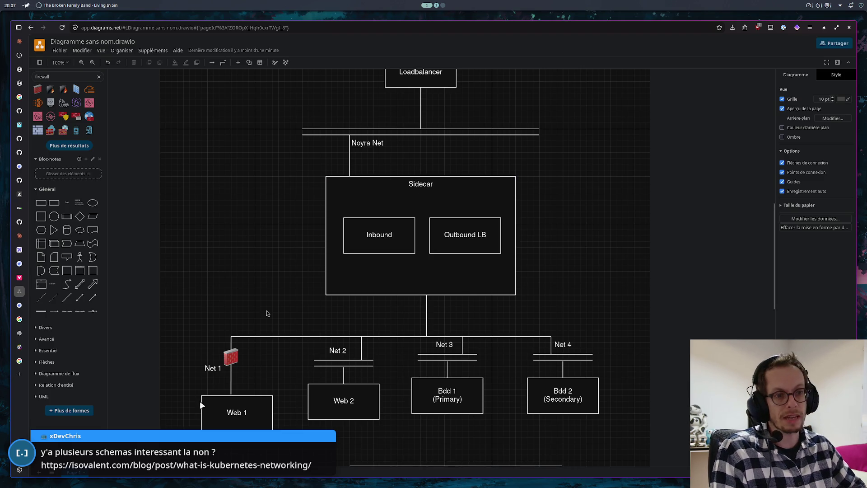
- View the network diagram image shared in Cinny's go room at full size, then close the viewer
{"action": "left_click", "coordinate": [348, 406]}
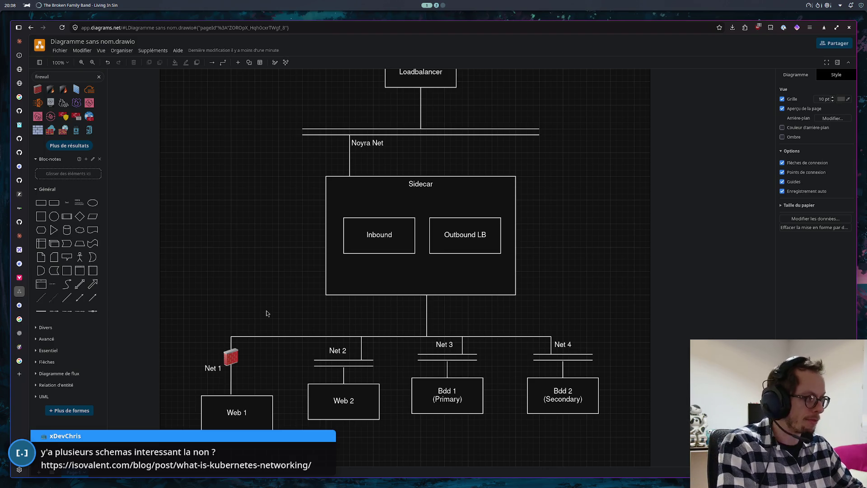
{"action": "key", "text": "alt+Tab"}
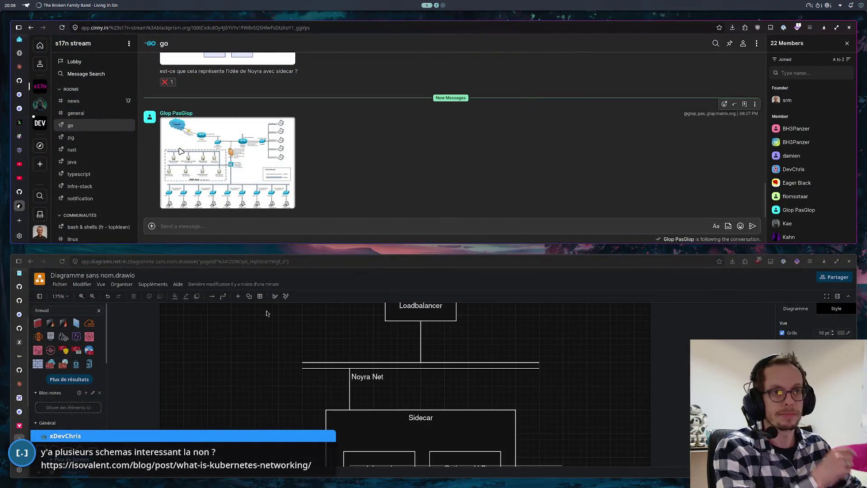
{"action": "left_click", "coordinate": [256, 163]}
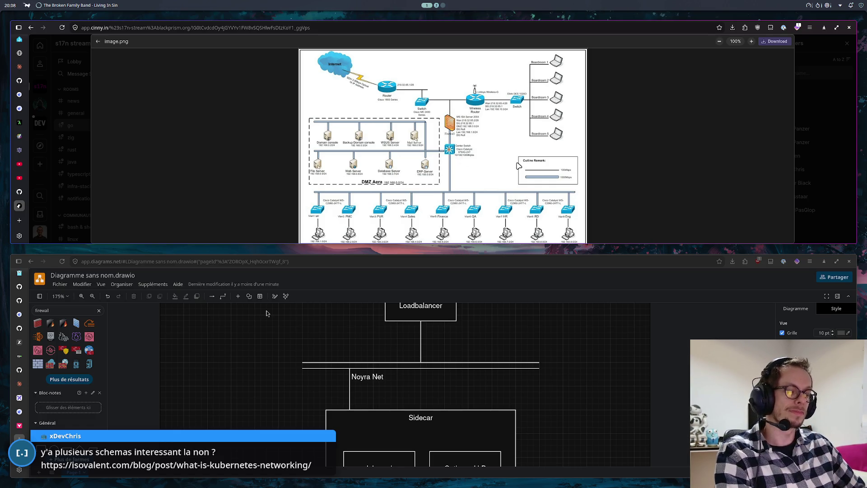
{"action": "left_click", "coordinate": [722, 144]}
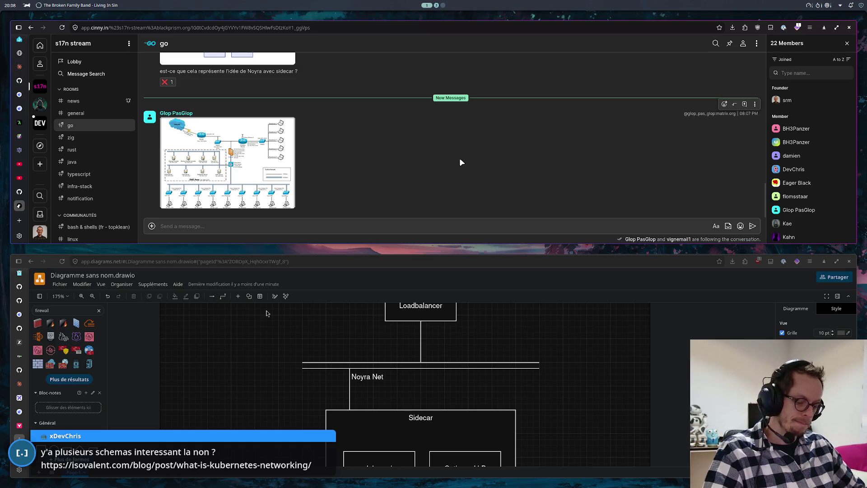
- Hide the chat window and switch to the Claude diagram conversation
{"action": "key", "text": "super+f"}
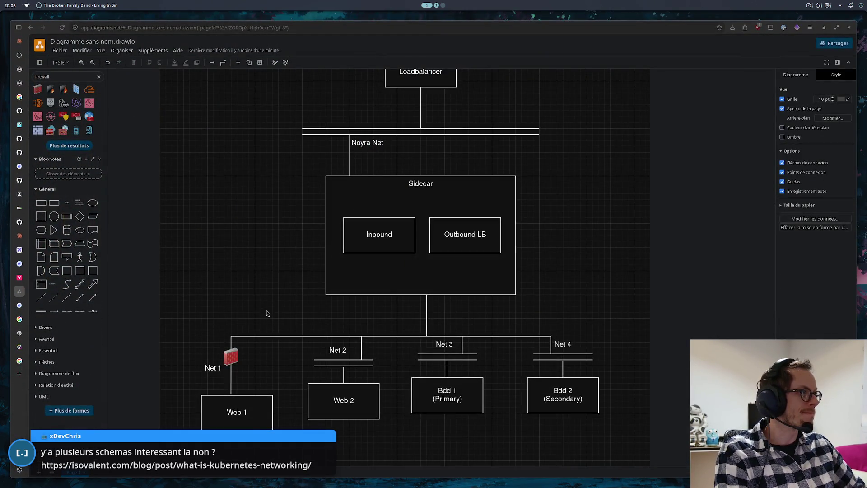
{"action": "left_click", "coordinate": [23, 46]}
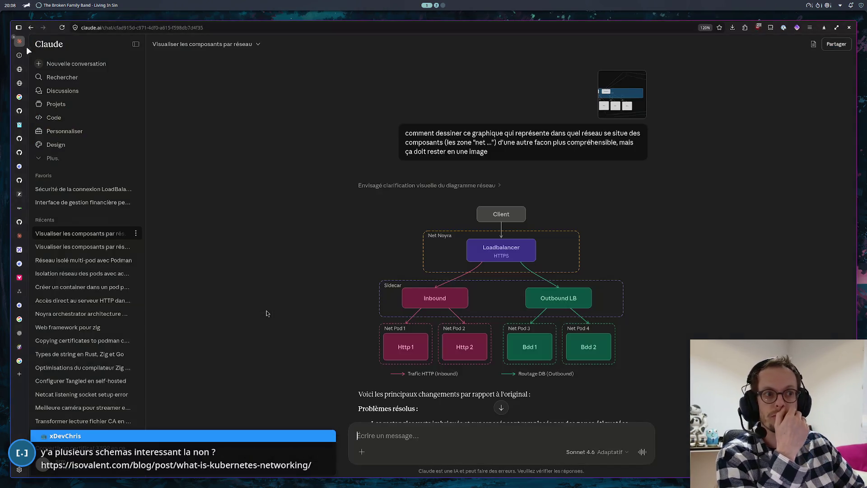
{"action": "scroll", "coordinate": [589, 230], "scroll_direction": "down", "scroll_amount": 3}
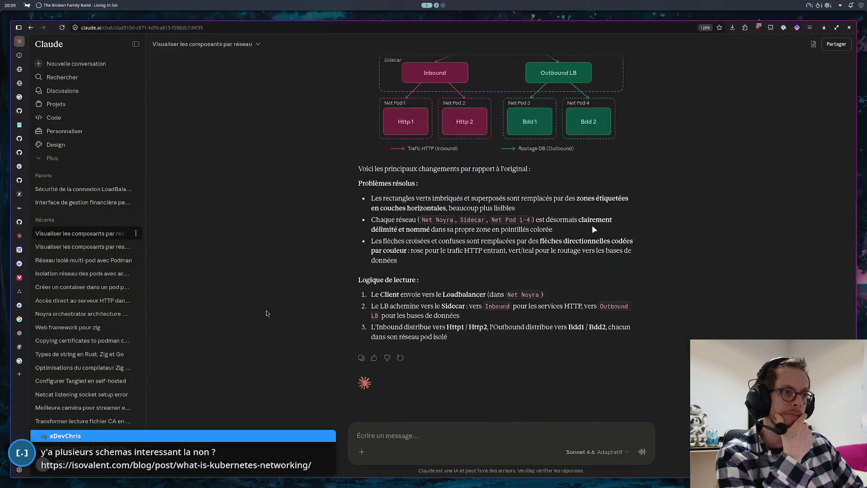
{"action": "scroll", "coordinate": [596, 234], "scroll_direction": "up", "scroll_amount": 2}
{"action": "scroll", "coordinate": [598, 234], "scroll_direction": "up", "scroll_amount": 1}
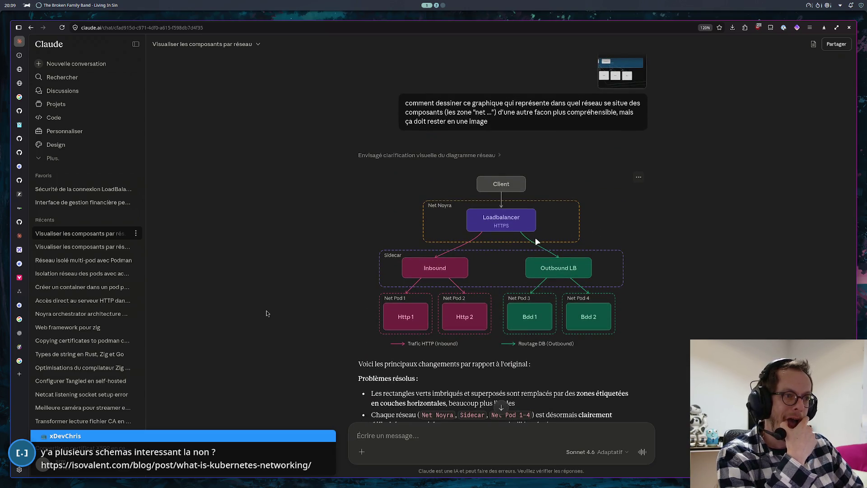
{"action": "scroll", "coordinate": [486, 211], "scroll_direction": "down", "scroll_amount": 1}
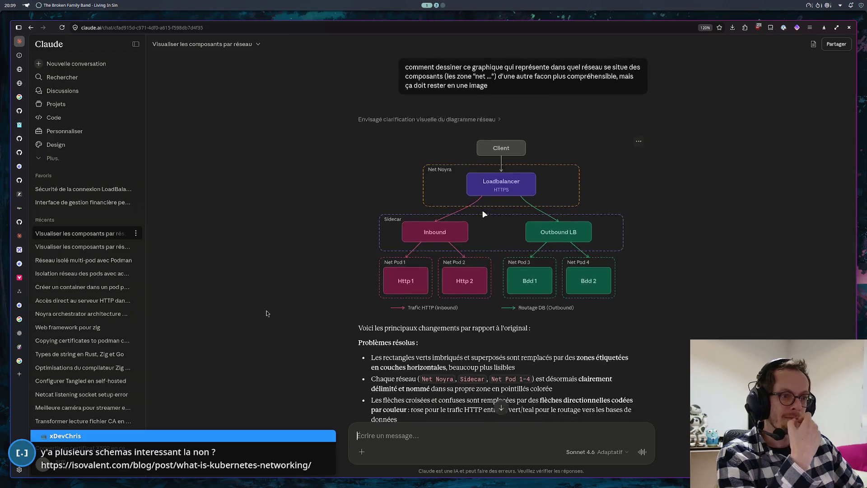
{"action": "scroll", "coordinate": [485, 214], "scroll_direction": "down", "scroll_amount": 1}
{"action": "scroll", "coordinate": [485, 216], "scroll_direction": "down", "scroll_amount": 1}
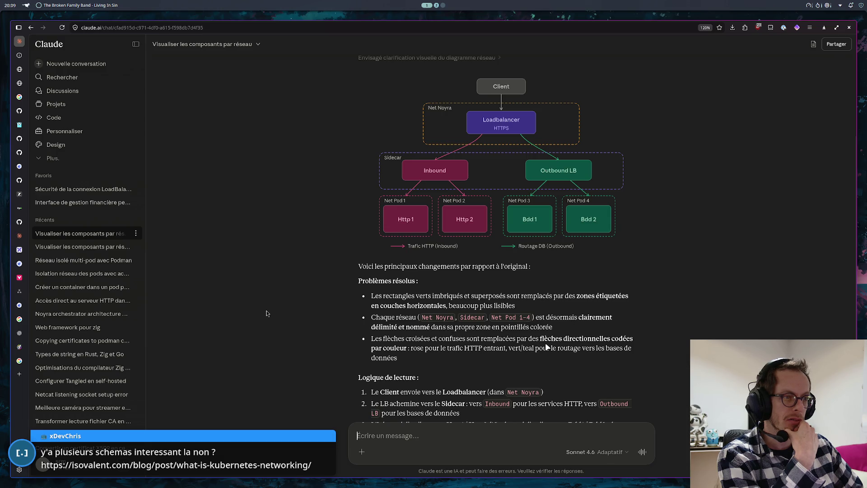
{"action": "scroll", "coordinate": [548, 347], "scroll_direction": "down", "scroll_amount": 1}
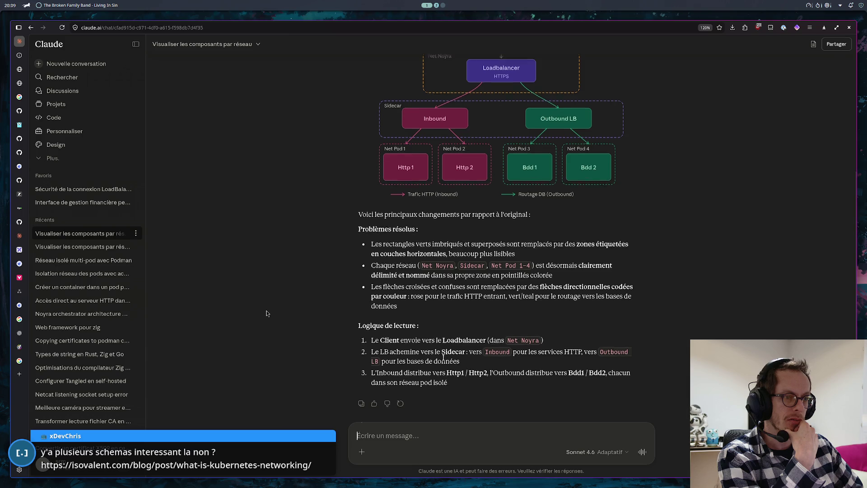
{"action": "scroll", "coordinate": [444, 344], "scroll_direction": "down", "scroll_amount": 1}
{"action": "scroll", "coordinate": [458, 268], "scroll_direction": "up", "scroll_amount": 2}
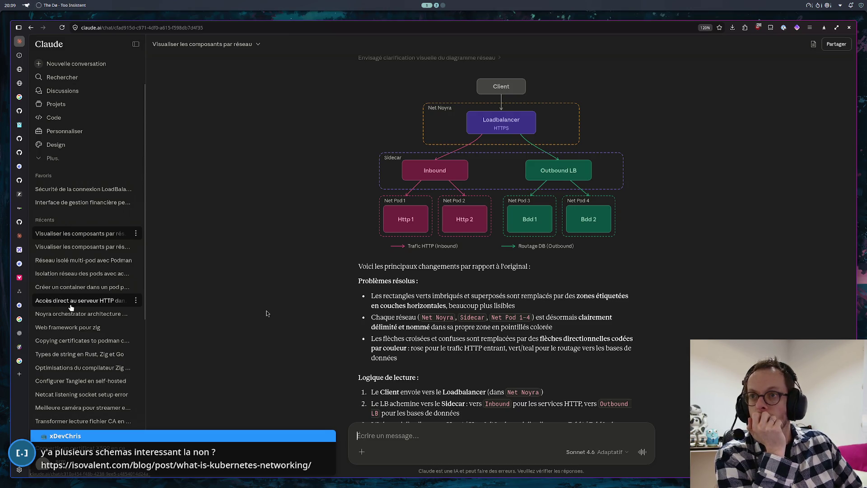
{"action": "mouse_move", "coordinate": [19, 359]}
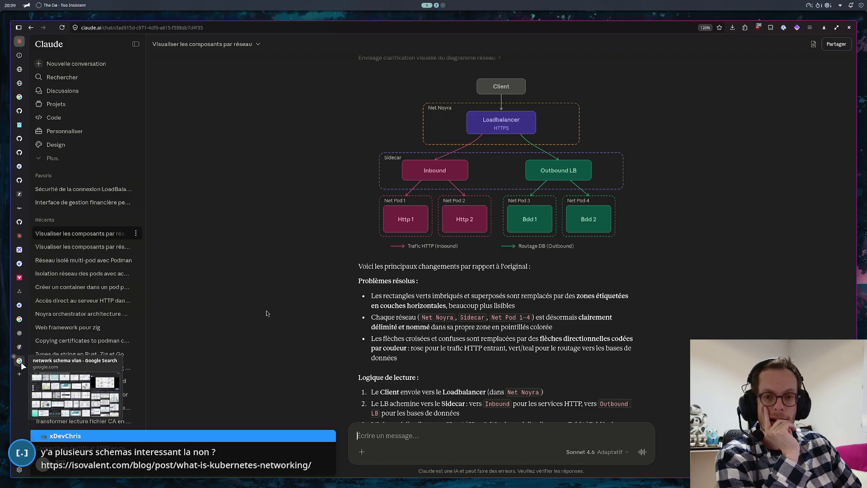
- Rerun the Google Images query as 'network schema port trunk'
{"action": "left_click", "coordinate": [19, 360]}
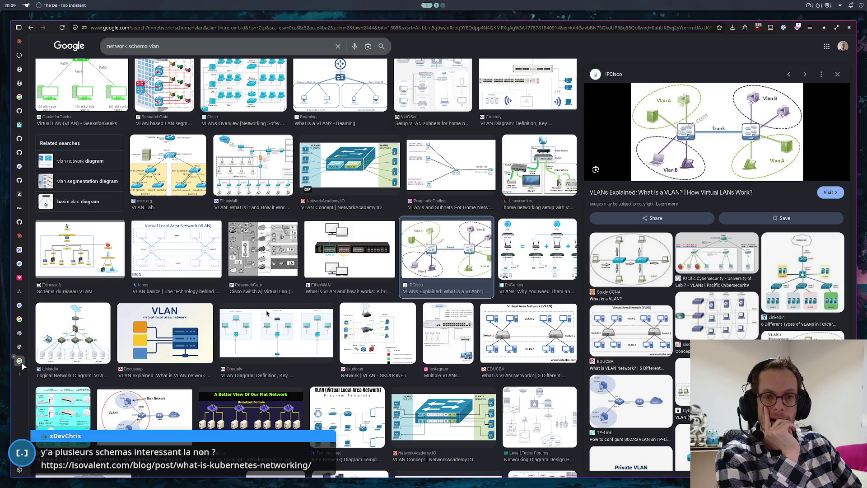
{"action": "double_click", "coordinate": [154, 47]}
{"action": "type", "text": "potr t"}
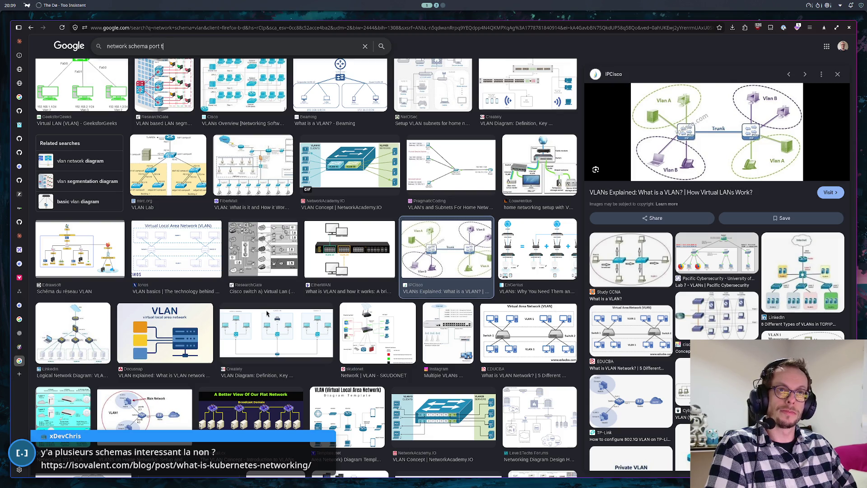
{"action": "key", "text": "Return"}
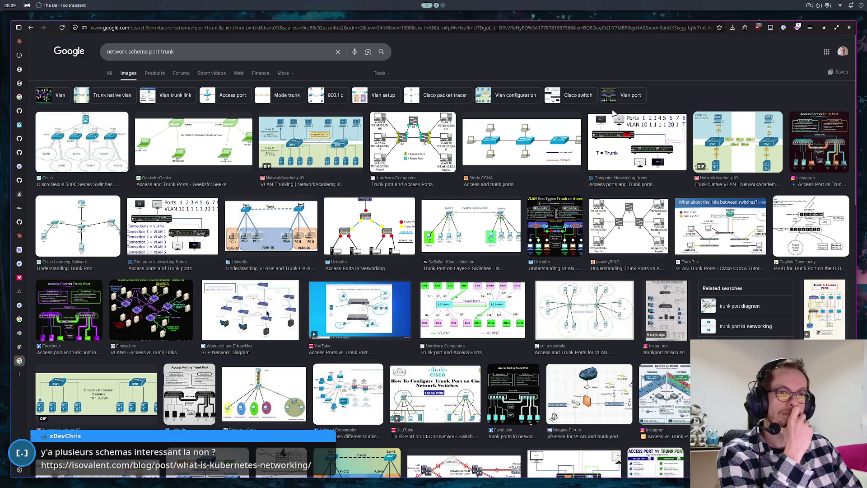
{"action": "scroll", "coordinate": [613, 116], "scroll_direction": "down", "scroll_amount": 2}
{"action": "scroll", "coordinate": [617, 119], "scroll_direction": "down", "scroll_amount": 2}
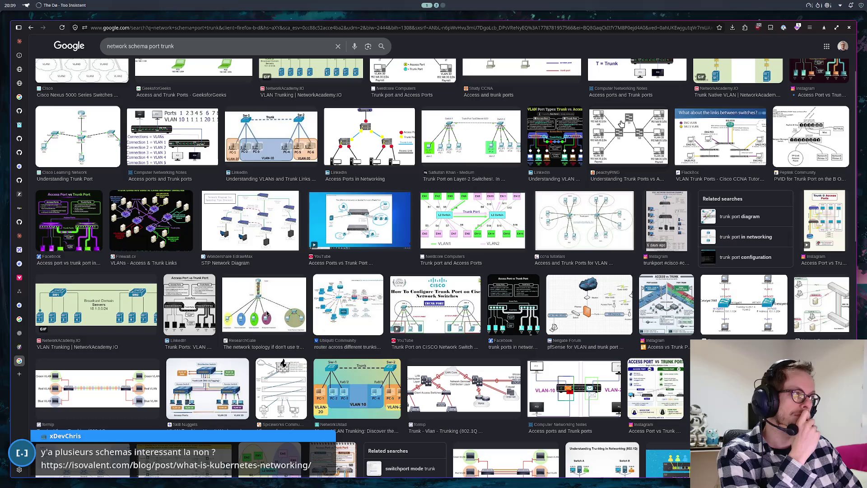
- Preview the Trunk & Access Ports, Network Encyclopedia, learncisco and cisco.goffinet.org VLAN images
{"action": "left_click", "coordinate": [828, 215]}
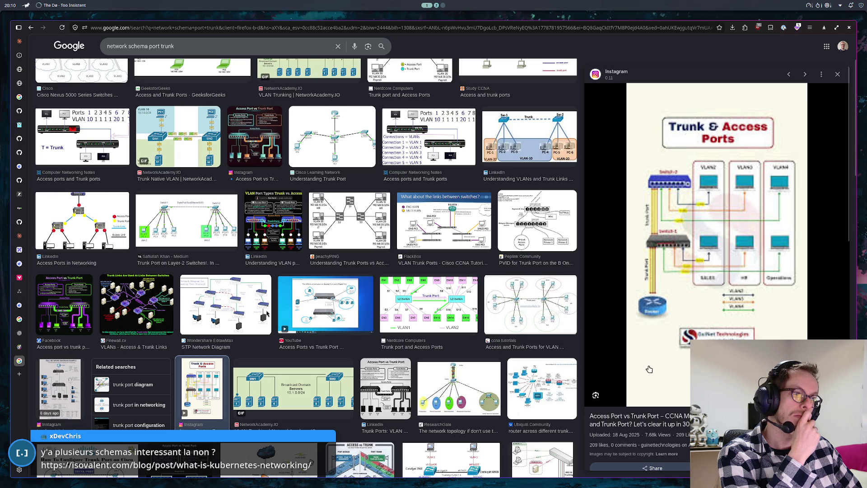
{"action": "left_click", "coordinate": [594, 329]}
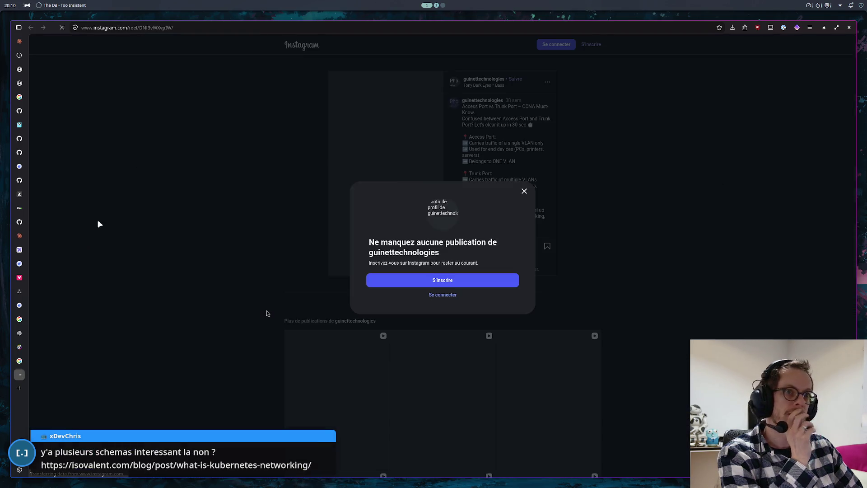
{"action": "key", "text": "alt+Left"}
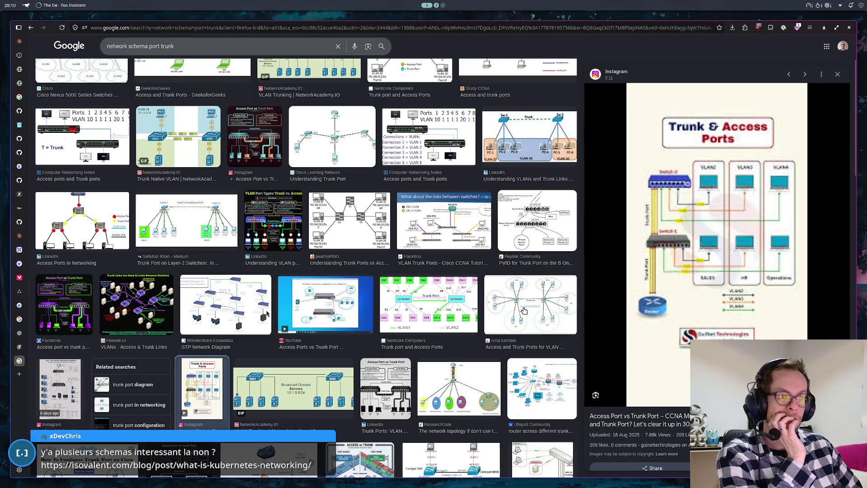
{"action": "scroll", "coordinate": [524, 310], "scroll_direction": "down", "scroll_amount": 3}
{"action": "scroll", "coordinate": [524, 311], "scroll_direction": "down", "scroll_amount": 2}
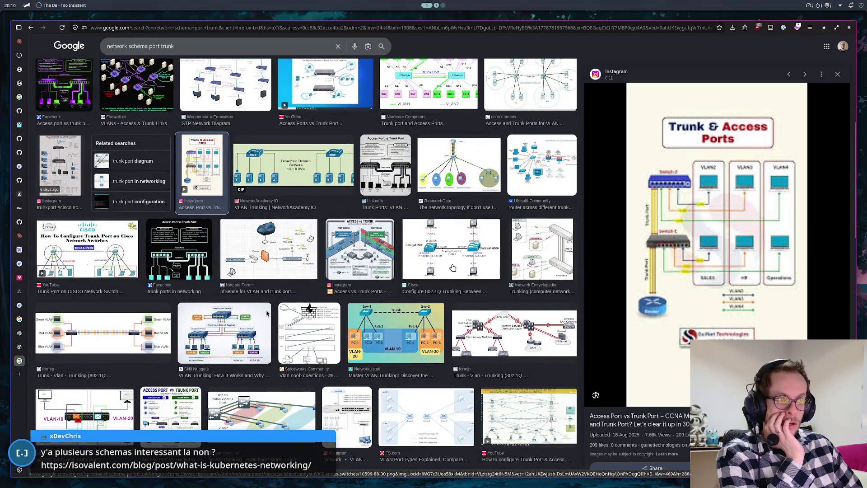
{"action": "scroll", "coordinate": [267, 313], "scroll_direction": "down", "scroll_amount": 1}
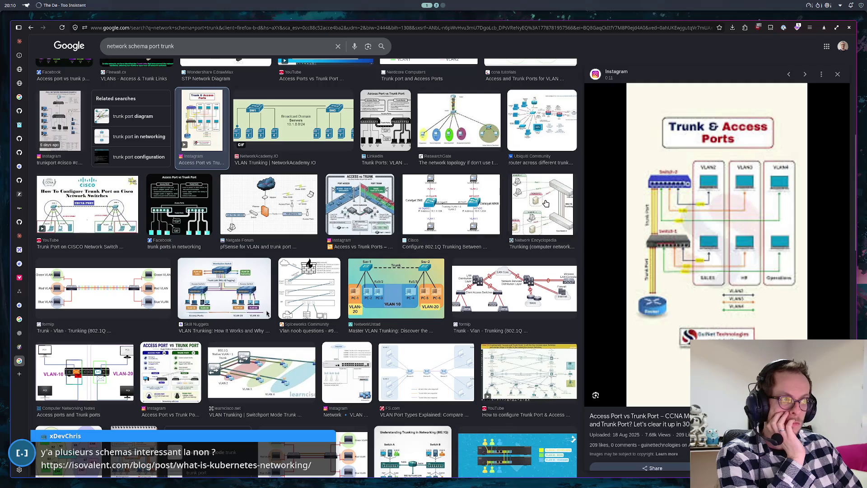
{"action": "left_click", "coordinate": [540, 204]}
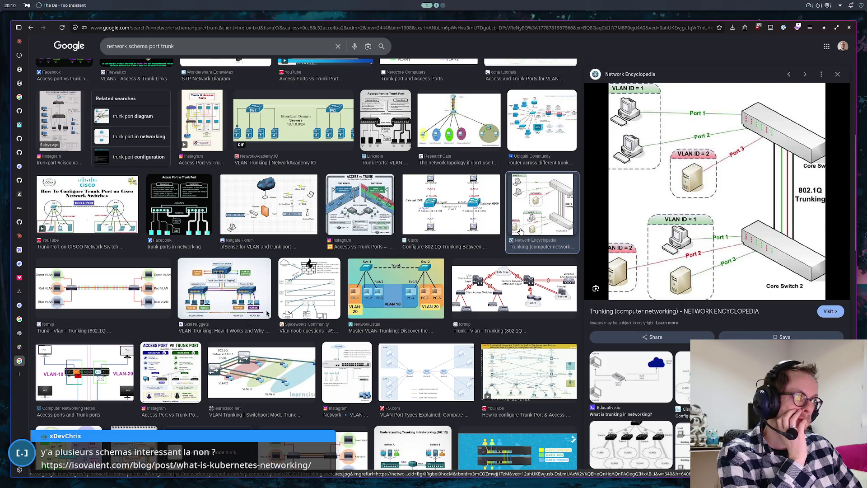
{"action": "scroll", "coordinate": [268, 314], "scroll_direction": "down", "scroll_amount": 1}
{"action": "left_click", "coordinate": [263, 333]}
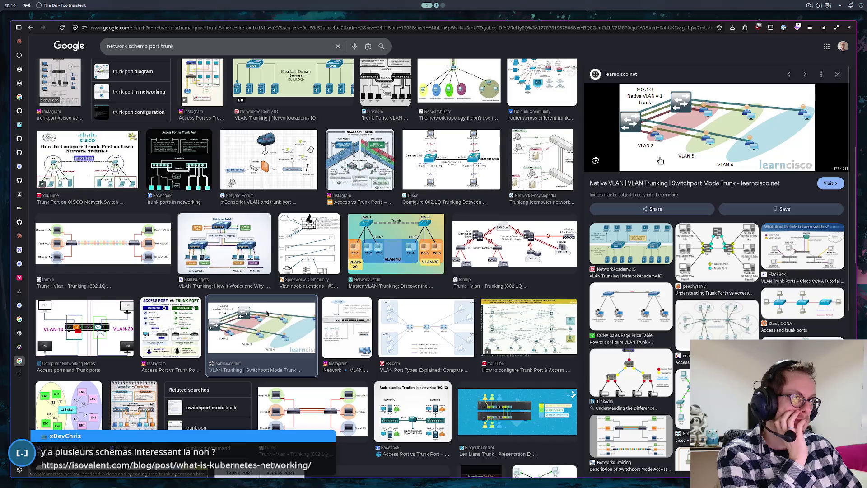
{"action": "scroll", "coordinate": [487, 252], "scroll_direction": "down", "scroll_amount": 1}
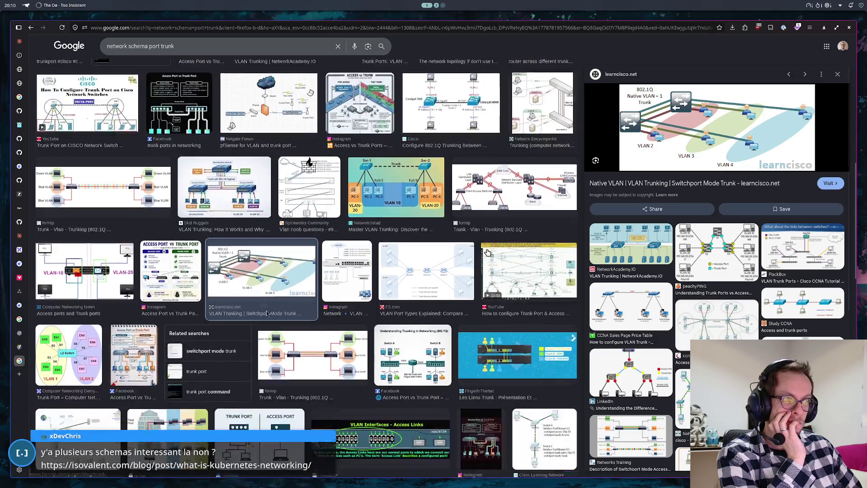
{"action": "scroll", "coordinate": [488, 253], "scroll_direction": "down", "scroll_amount": 1}
{"action": "scroll", "coordinate": [490, 305], "scroll_direction": "down", "scroll_amount": 1}
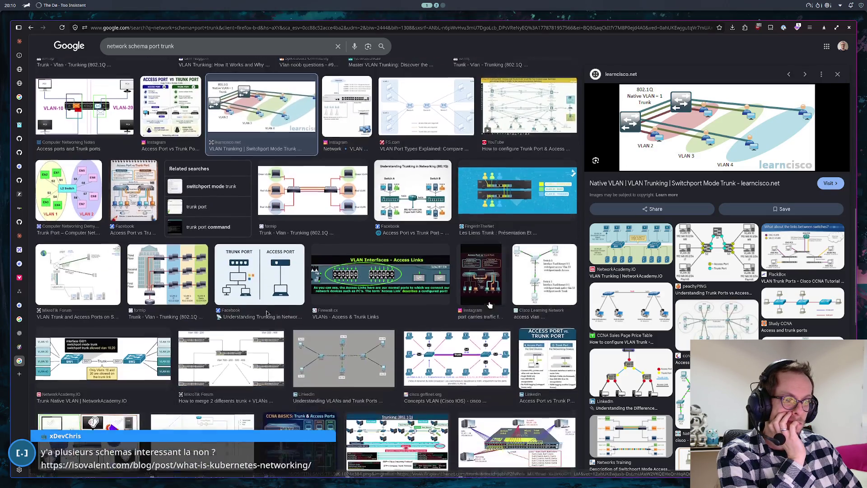
{"action": "scroll", "coordinate": [489, 304], "scroll_direction": "down", "scroll_amount": 1}
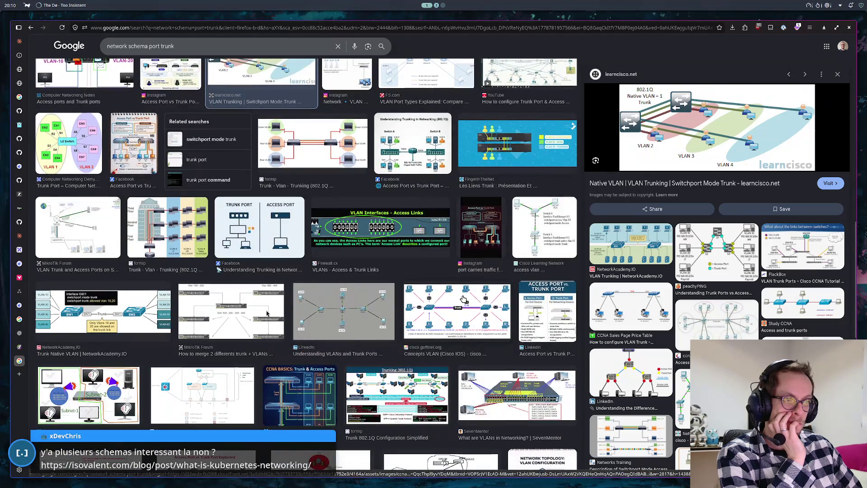
{"action": "left_click", "coordinate": [468, 297]}
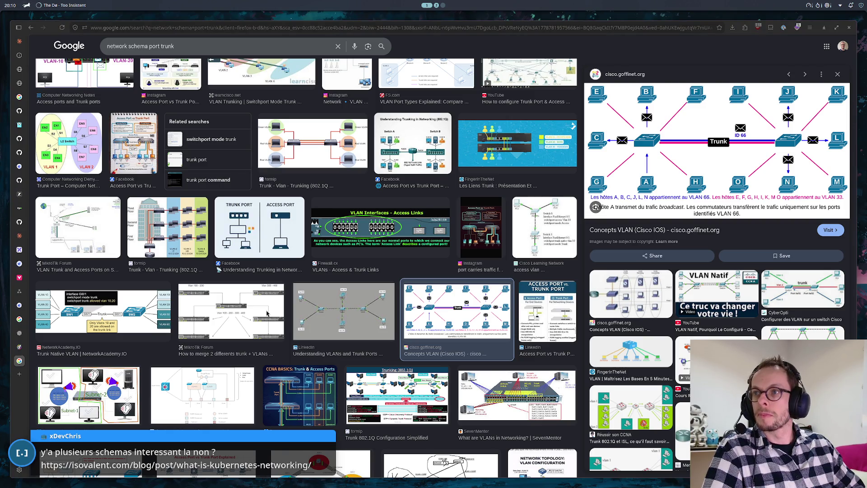
- Paste the shared image link into the address bar
{"action": "key", "text": "ctrl+l"}
{"action": "type", "text": "20:10 https://app.dropinblog.com/uploaded/blogs/34253577/files/ICND1-Module3-1-Vlan-et-Trunk_14.png"}
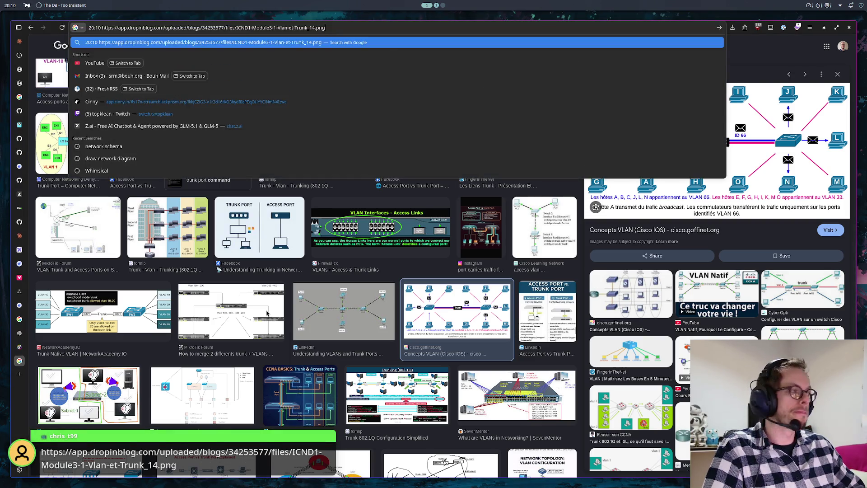
- Strip the stray '20:10' prefix from the link, load the VLAN trunk image, then return to the draw.io diagram
{"action": "key", "text": "Return"}
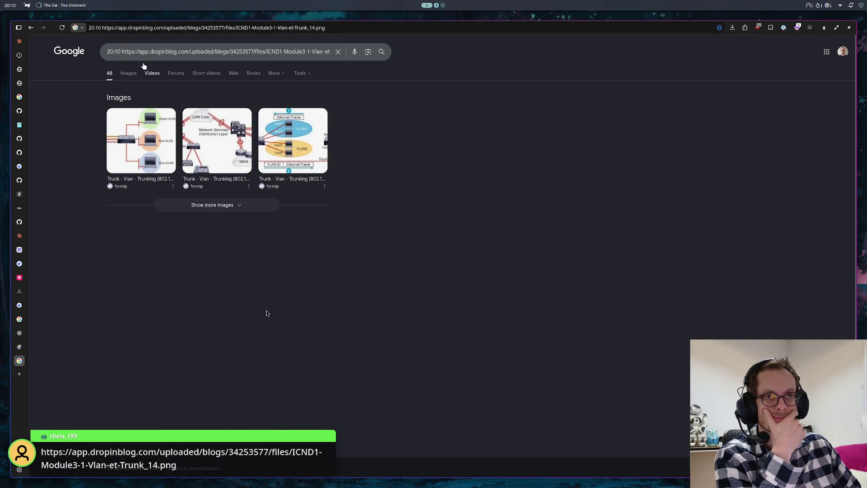
{"action": "double_click", "coordinate": [96, 27]}
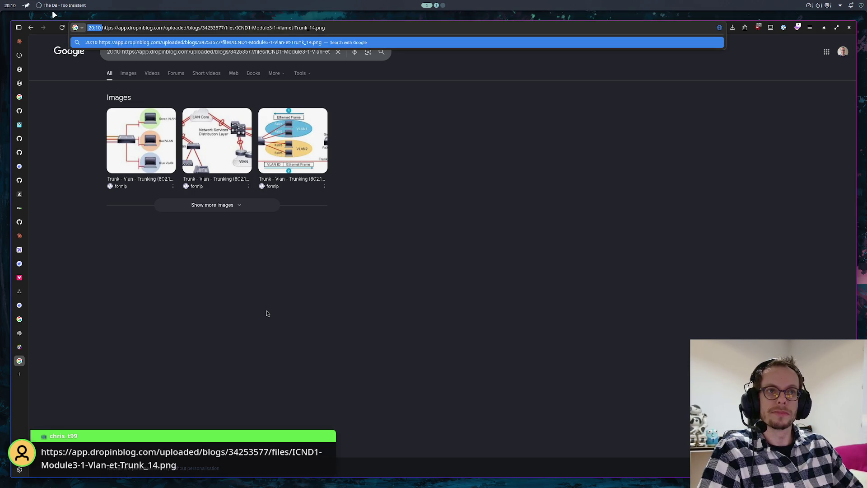
{"action": "key", "text": "BackSpace"}
{"action": "key", "text": "Return"}
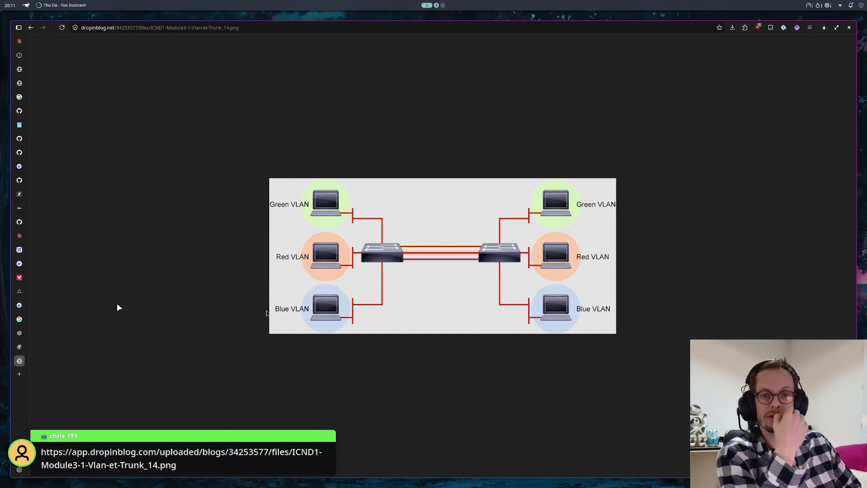
{"action": "left_click", "coordinate": [21, 292]}
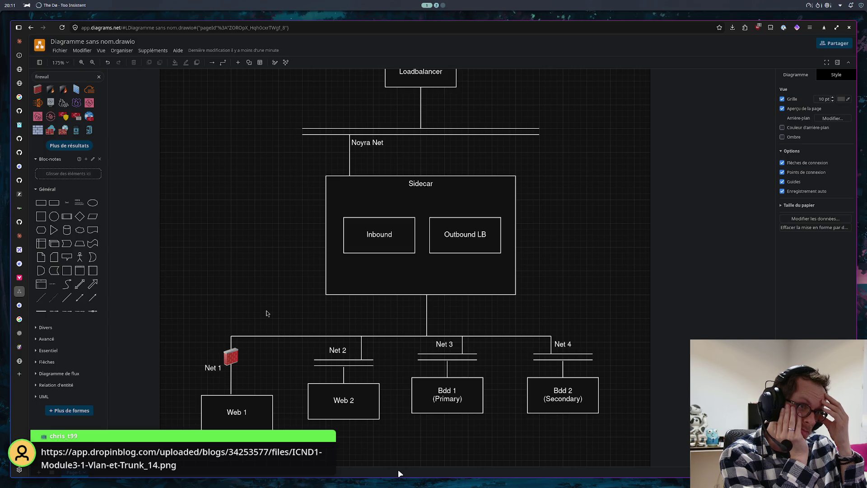
{"action": "scroll", "coordinate": [525, 219], "scroll_direction": "up", "scroll_amount": 1}
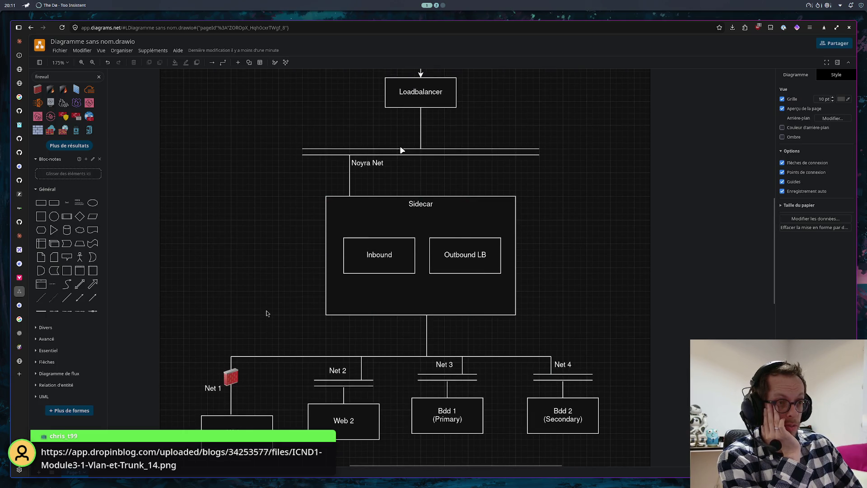
{"action": "scroll", "coordinate": [460, 149], "scroll_direction": "up", "scroll_amount": 3}
{"action": "scroll", "coordinate": [461, 146], "scroll_direction": "up", "scroll_amount": 2}
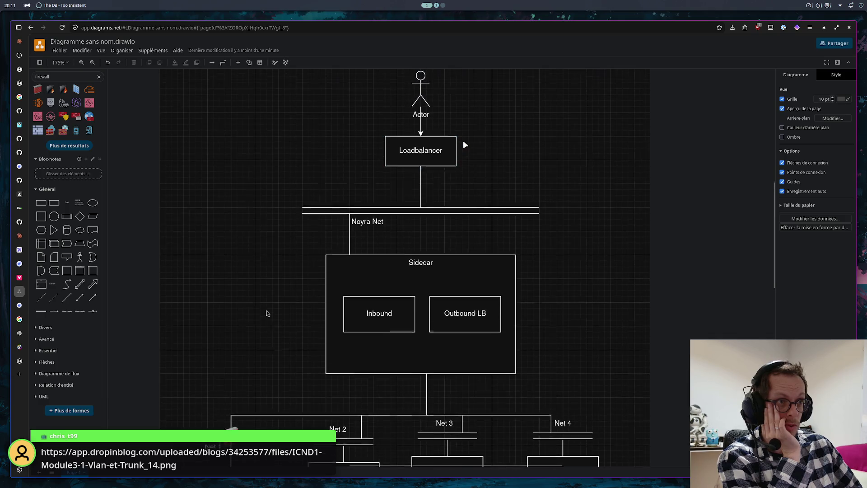
{"action": "left_click_drag", "start_coordinate": [480, 92], "coordinate": [343, 209]}
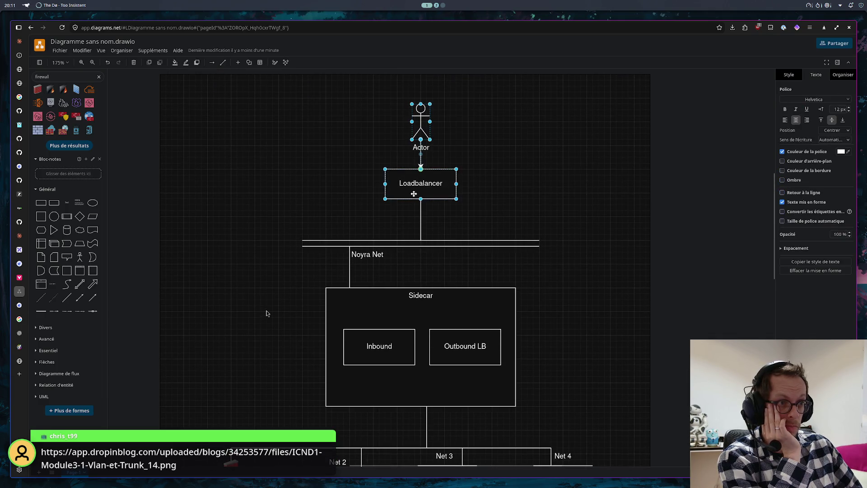
- Shift Actor and Loadbalancer further left, then tile the chat's reference sketch above the diagram
{"action": "left_click_drag", "start_coordinate": [438, 192], "coordinate": [367, 189]}
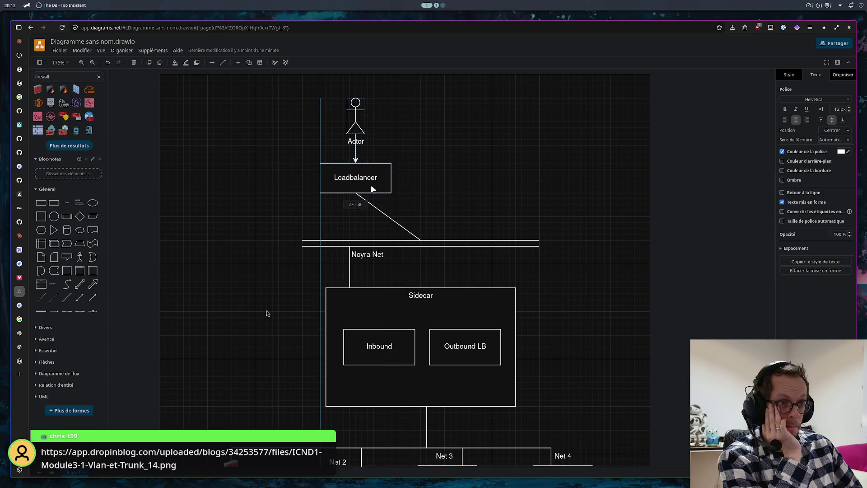
{"action": "left_click", "coordinate": [434, 197]}
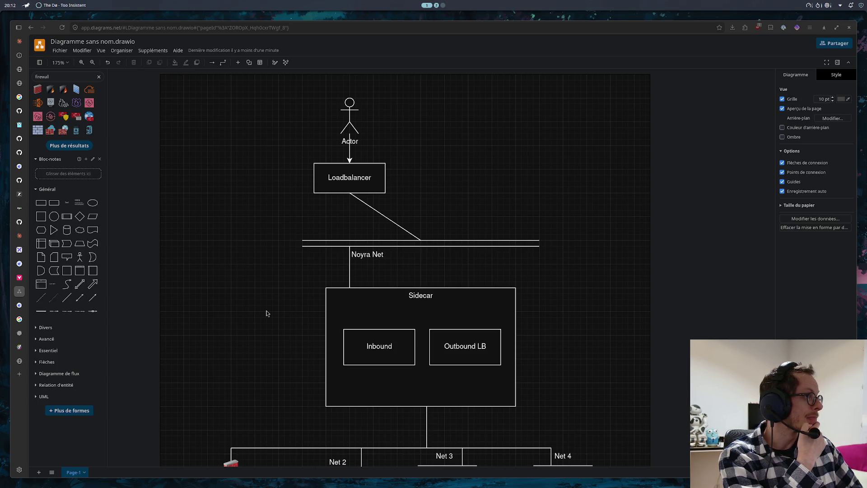
{"action": "key", "text": "alt+Tab"}
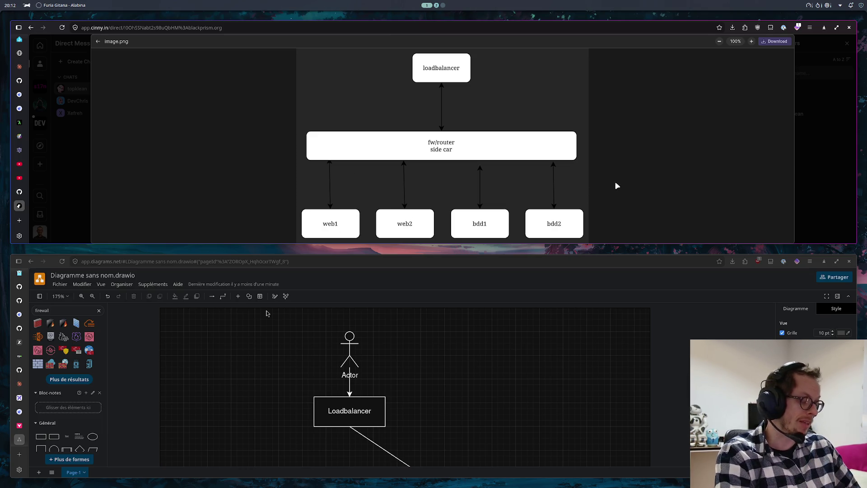
- Put the sketch away and detach the Loadbalancer connector's end from the Noyra Net bar
{"action": "key", "text": "super+f"}
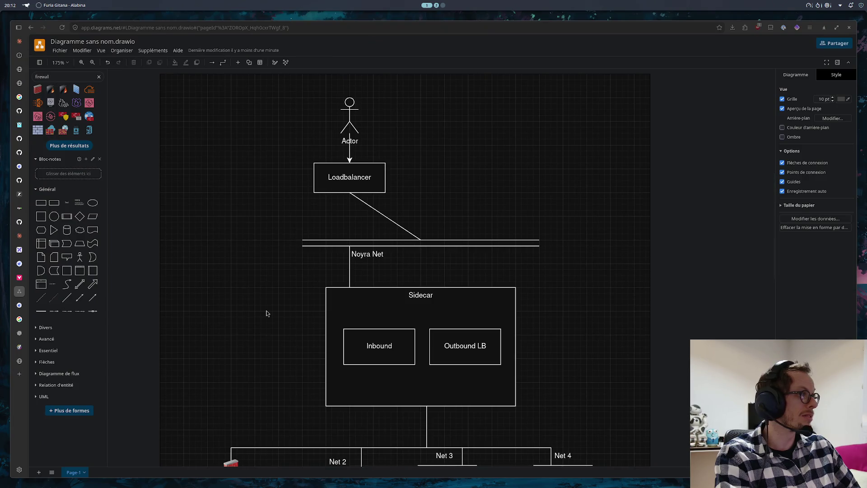
{"action": "left_click", "coordinate": [402, 225]}
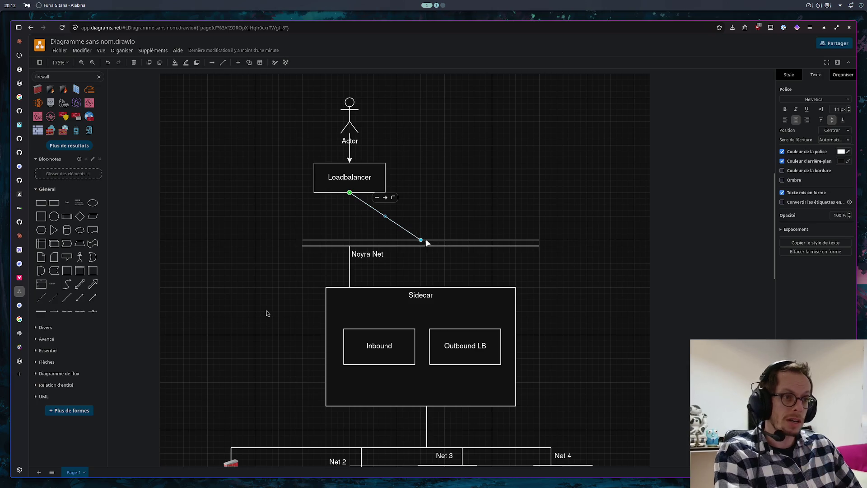
{"action": "left_click_drag", "start_coordinate": [385, 215], "coordinate": [387, 232]}
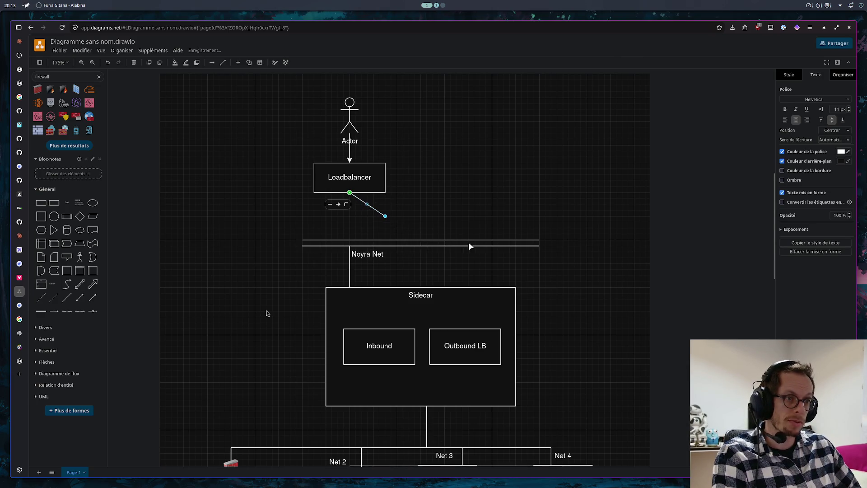
- Delete the Noyra Net bar and its vertical line down to the Sidecar
{"action": "left_click", "coordinate": [328, 252]}
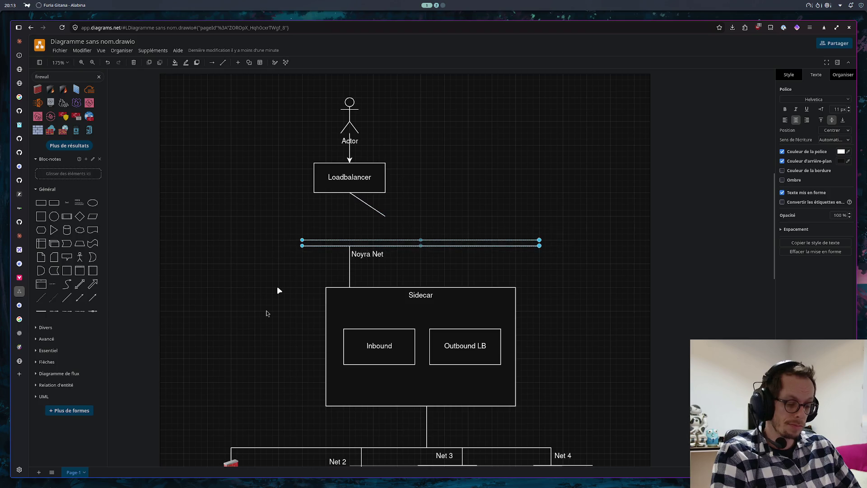
{"action": "key", "text": "Delete"}
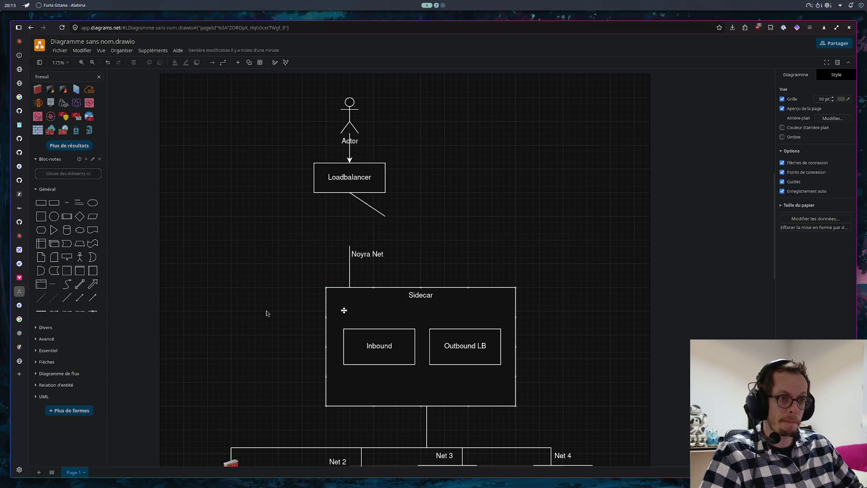
{"action": "left_click", "coordinate": [350, 270]}
{"action": "key", "text": "Delete"}
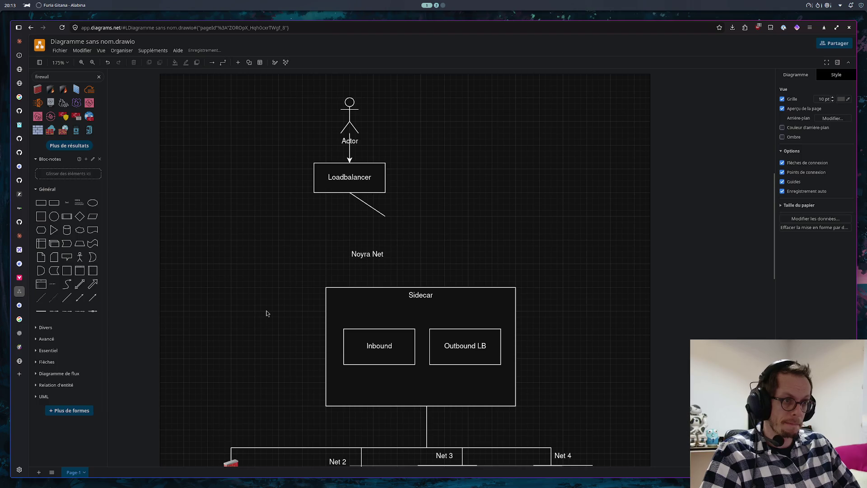
- Run the Loadbalancer link straight down past the Noyra Net label and attach it to the Sidecar
{"action": "left_click", "coordinate": [372, 210]}
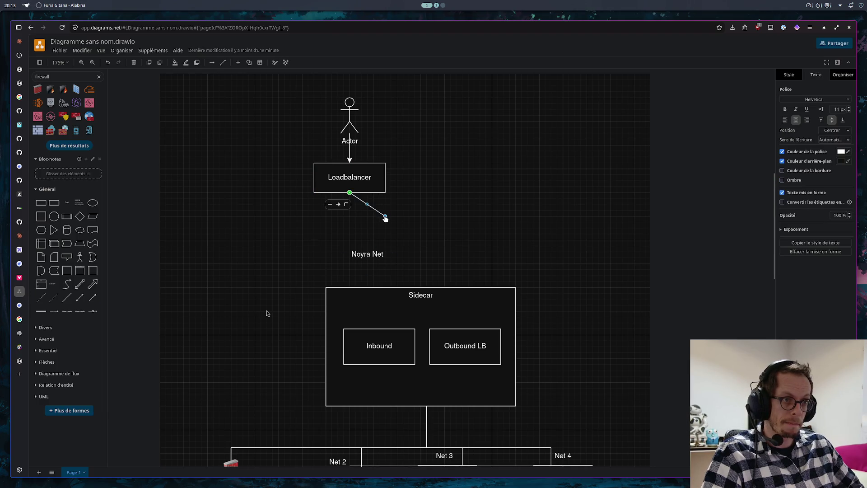
{"action": "left_click_drag", "start_coordinate": [385, 215], "coordinate": [338, 301]}
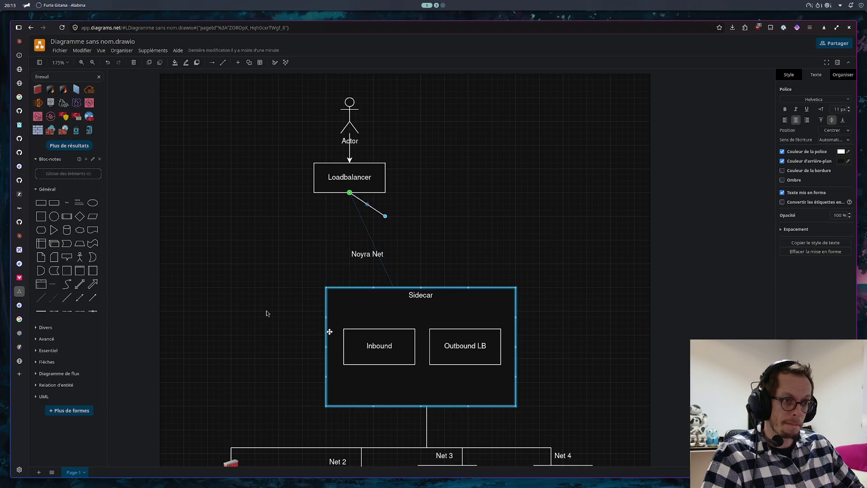
{"action": "left_click_drag", "start_coordinate": [329, 332], "coordinate": [321, 296]}
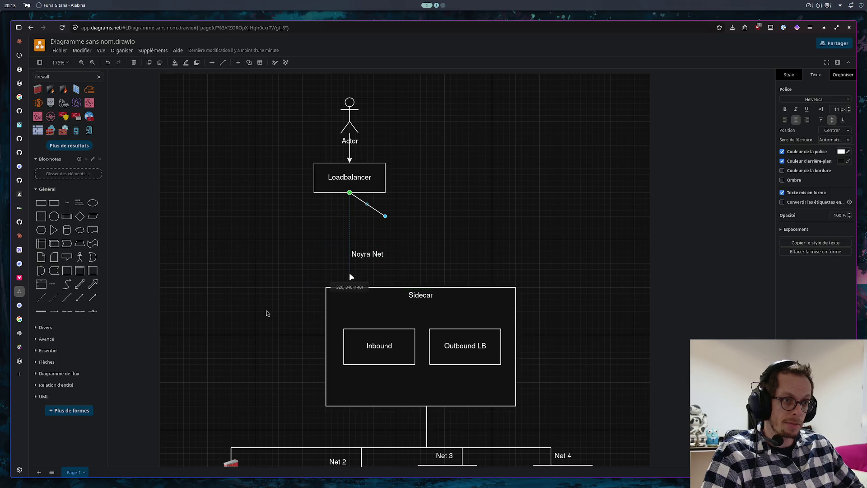
{"action": "left_click_drag", "start_coordinate": [349, 269], "coordinate": [373, 250]}
{"action": "left_click", "coordinate": [366, 275]}
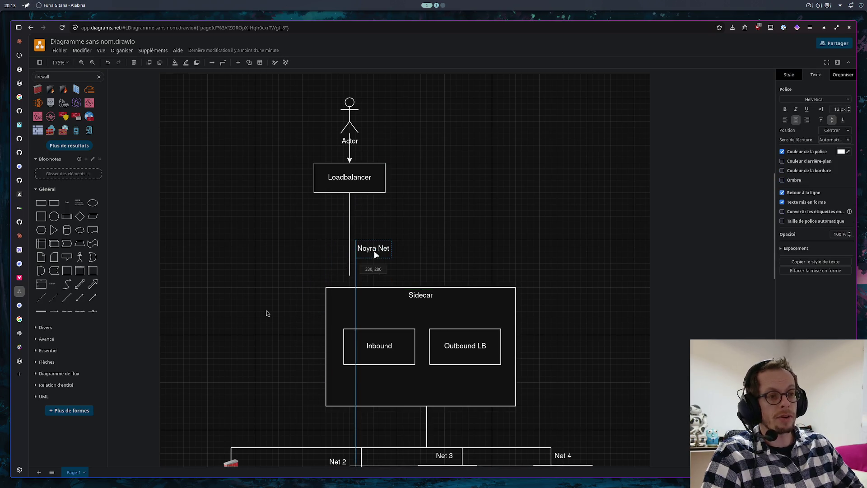
{"action": "left_click", "coordinate": [349, 278]}
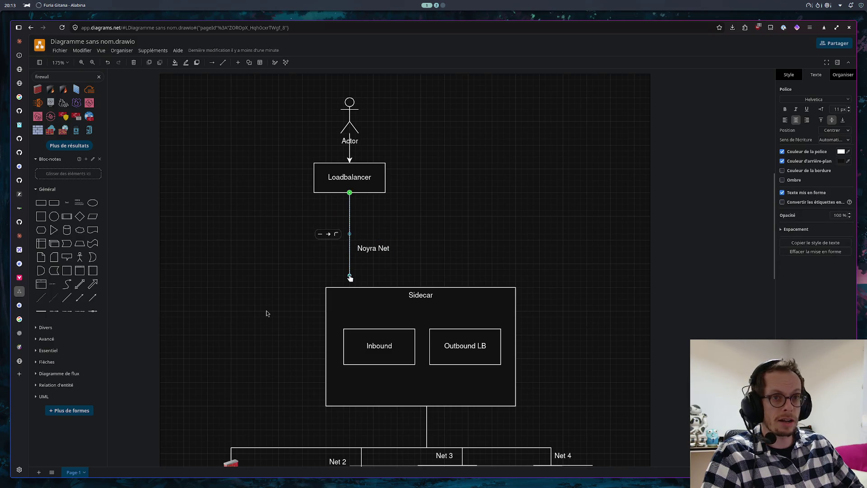
{"action": "left_click_drag", "start_coordinate": [349, 277], "coordinate": [350, 307]}
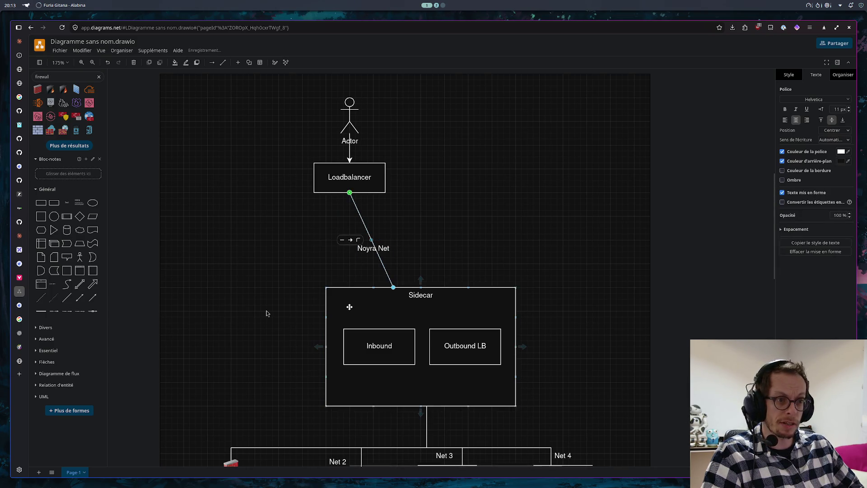
{"action": "key", "text": "Escape"}
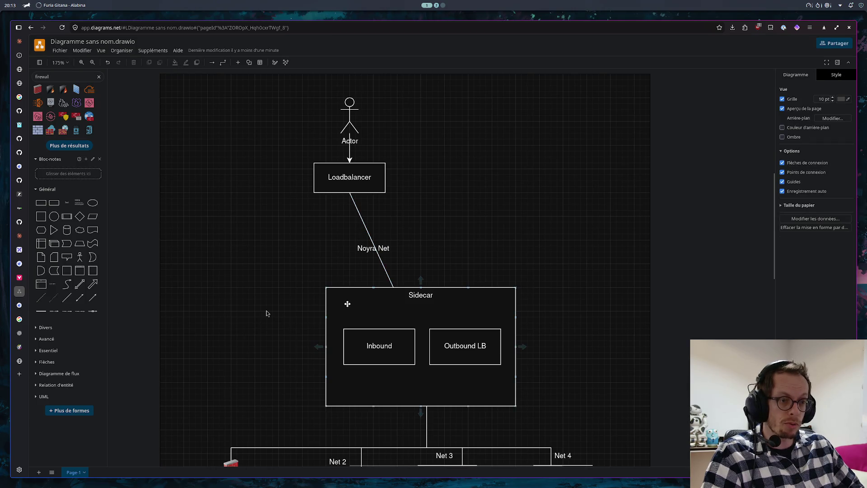
{"action": "left_click", "coordinate": [393, 289]}
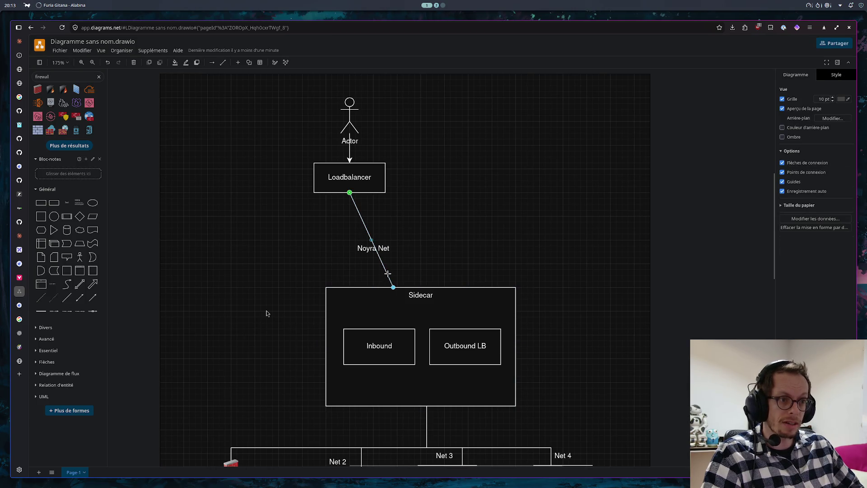
{"action": "left_click_drag", "start_coordinate": [392, 290], "coordinate": [350, 311]}
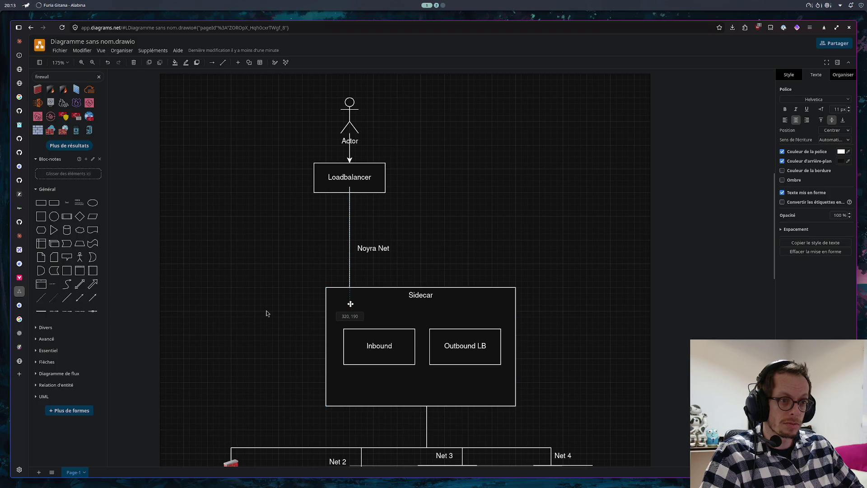
- Send the Sidecar box behind its contents (Placer en dessous) so Inbound and Outbound LB show
{"action": "left_click", "coordinate": [365, 294]}
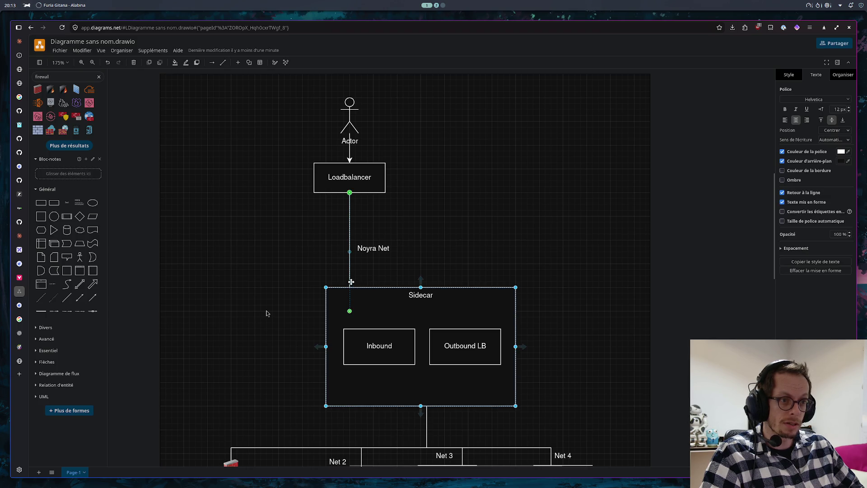
{"action": "right_click", "coordinate": [350, 279]}
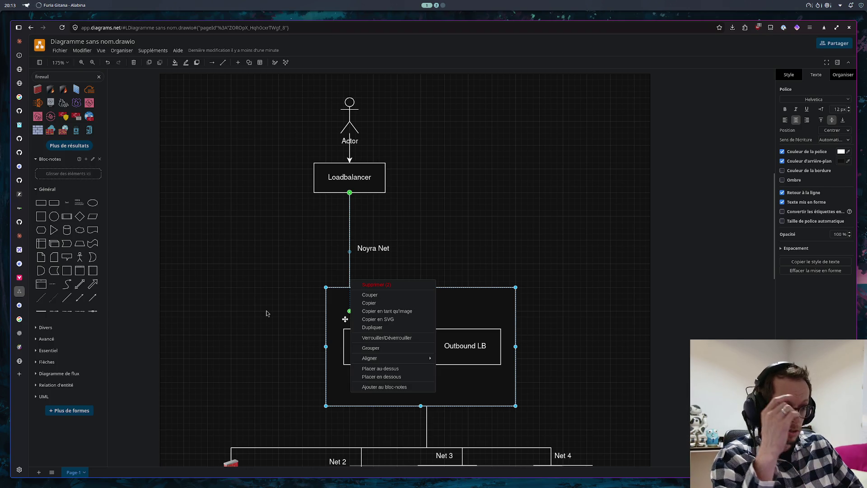
{"action": "left_click", "coordinate": [373, 369]}
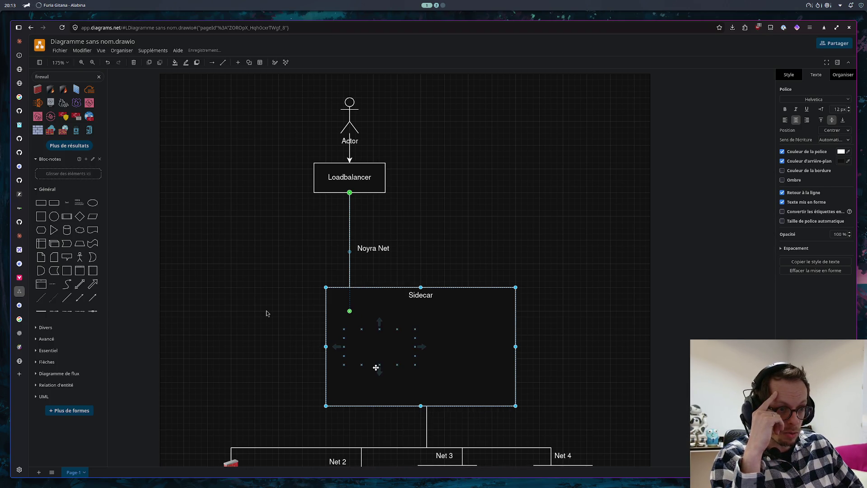
{"action": "left_click", "coordinate": [407, 259]}
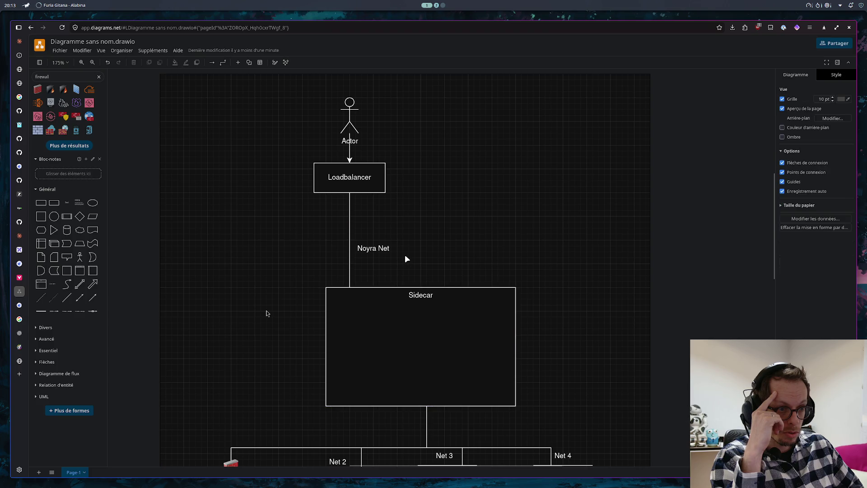
{"action": "right_click", "coordinate": [390, 288]}
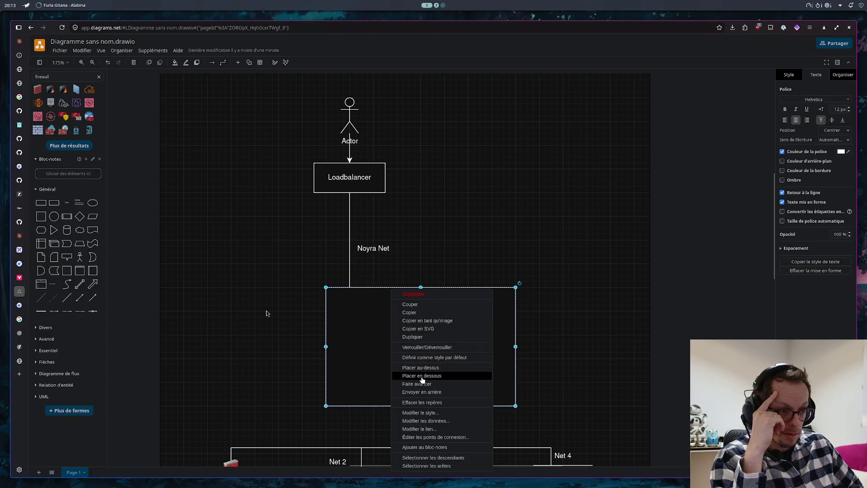
{"action": "left_click", "coordinate": [421, 377]}
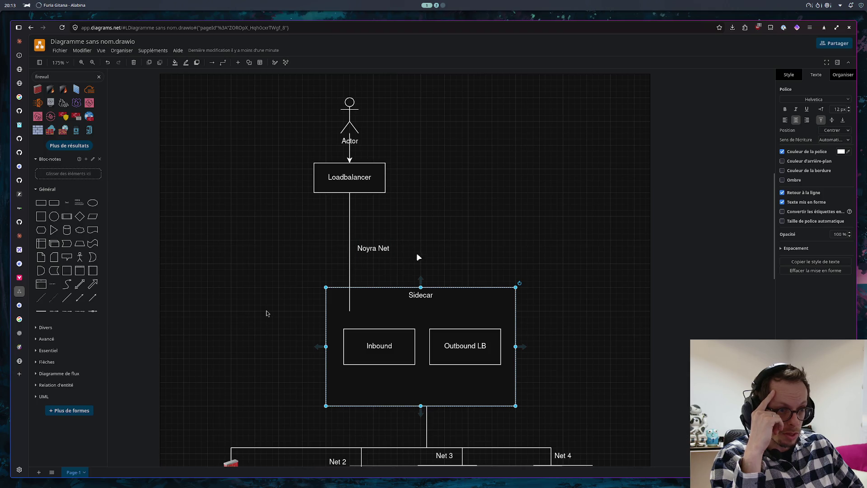
- Pull the Noyra Net line's lower end up inside the Sidecar
{"action": "left_click", "coordinate": [349, 308]}
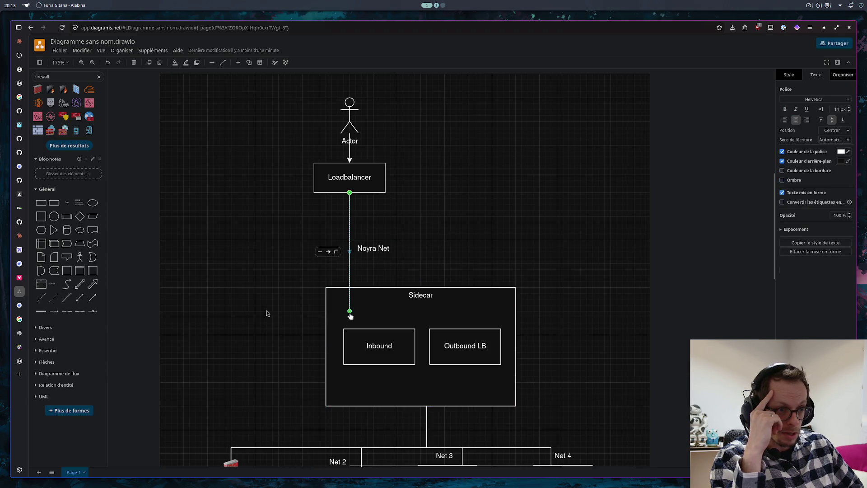
{"action": "left_click_drag", "start_coordinate": [349, 312], "coordinate": [349, 305]}
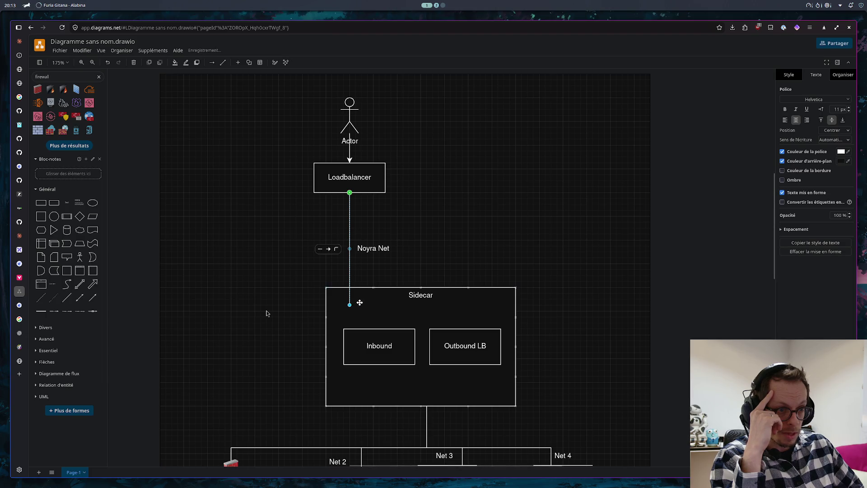
{"action": "left_click", "coordinate": [420, 257]}
{"action": "scroll", "coordinate": [357, 279], "scroll_direction": "down", "scroll_amount": 1}
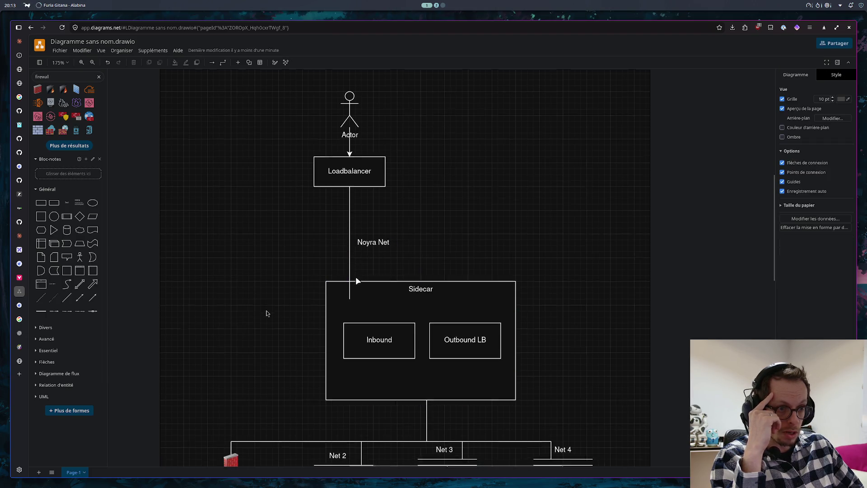
{"action": "scroll", "coordinate": [358, 280], "scroll_direction": "down", "scroll_amount": 3}
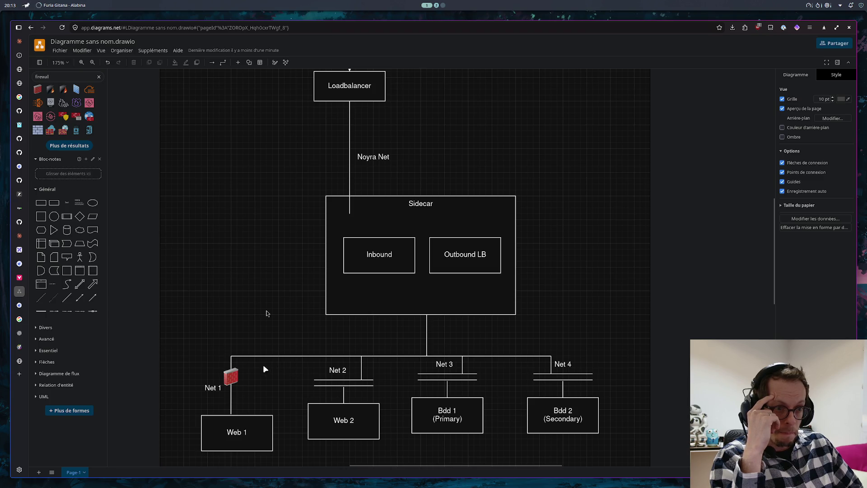
- Delete the red firewall icon beside the Net 1 line
{"action": "left_click", "coordinate": [229, 376]}
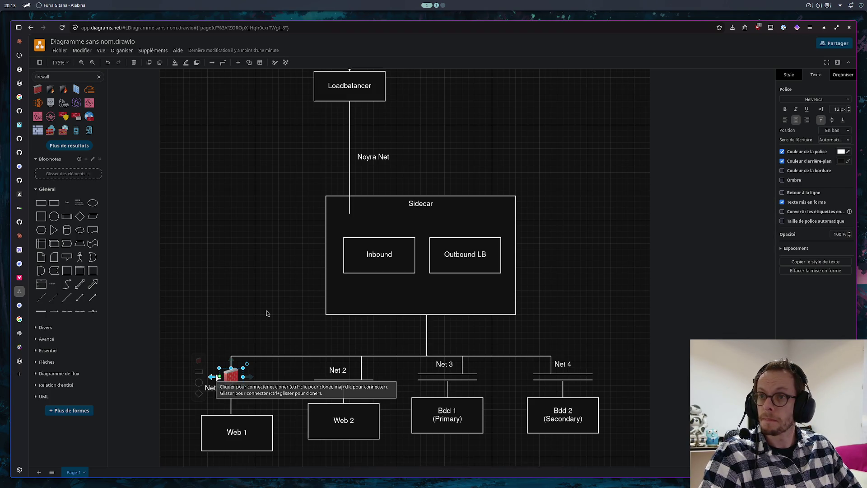
{"action": "key", "text": "Delete"}
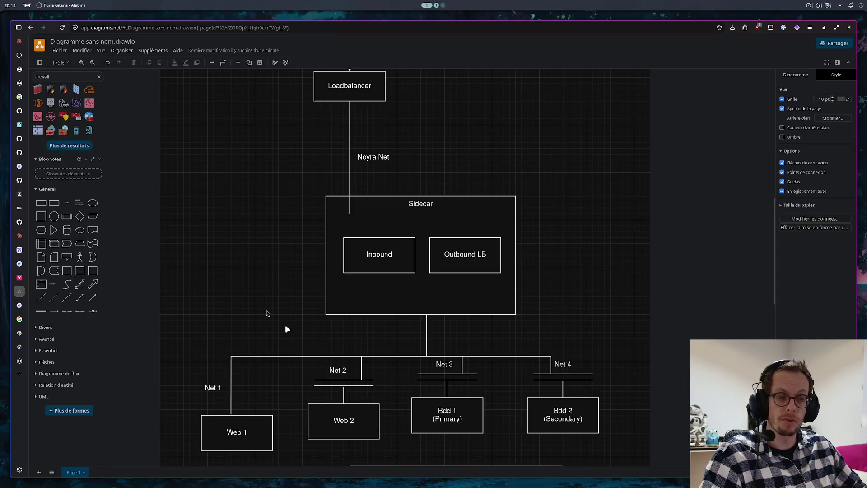
{"action": "left_click", "coordinate": [231, 364]}
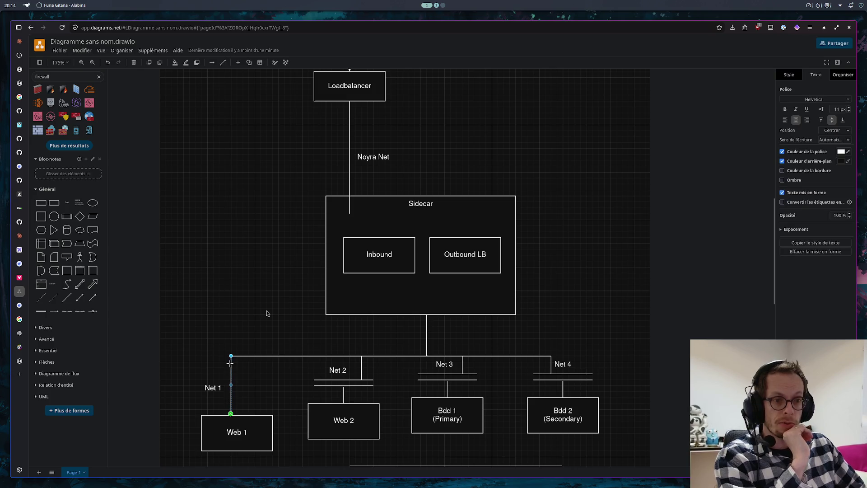
- Delete the horizontal bus line joining the Net branches under the Sidecar
{"action": "left_click", "coordinate": [367, 356]}
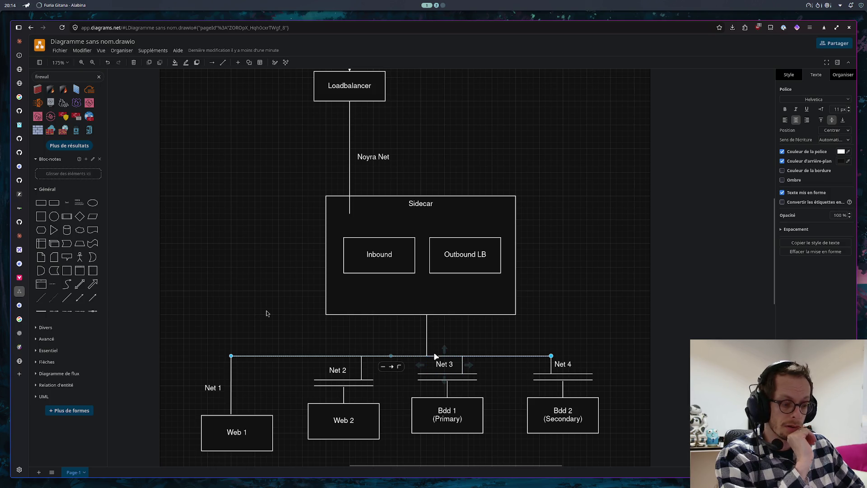
{"action": "key", "text": "Delete"}
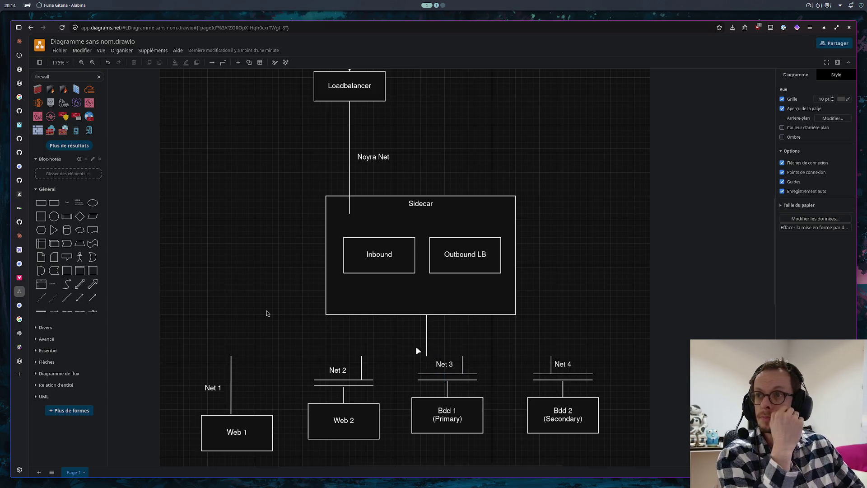
{"action": "left_click", "coordinate": [231, 364]}
- Extend the Net 1 line up with an elbow into the Sidecar and move the Net 1 label beside it
{"action": "left_click_drag", "start_coordinate": [231, 357], "coordinate": [230, 297]}
{"action": "left_click", "coordinate": [245, 294]}
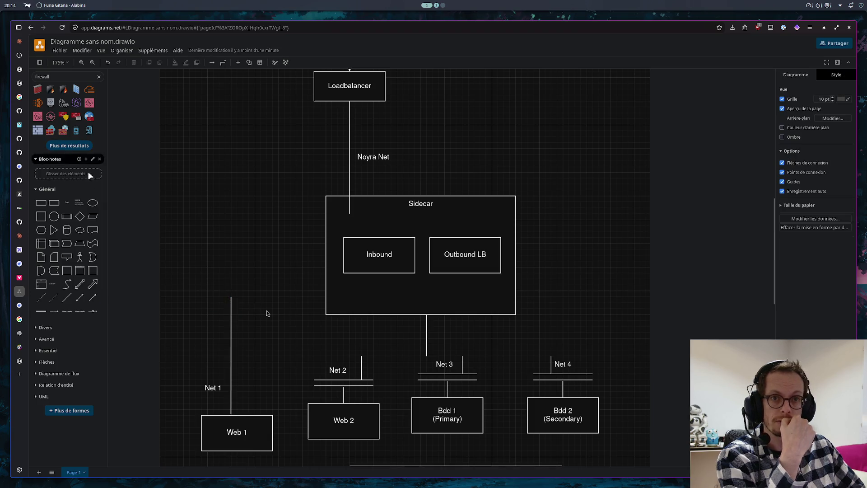
{"action": "mouse_move", "coordinate": [67, 298]}
{"action": "left_mouse_down"}
{"action": "mouse_move", "coordinate": [252, 285]}
{"action": "mouse_move", "coordinate": [232, 296]}
{"action": "left_mouse_up"}
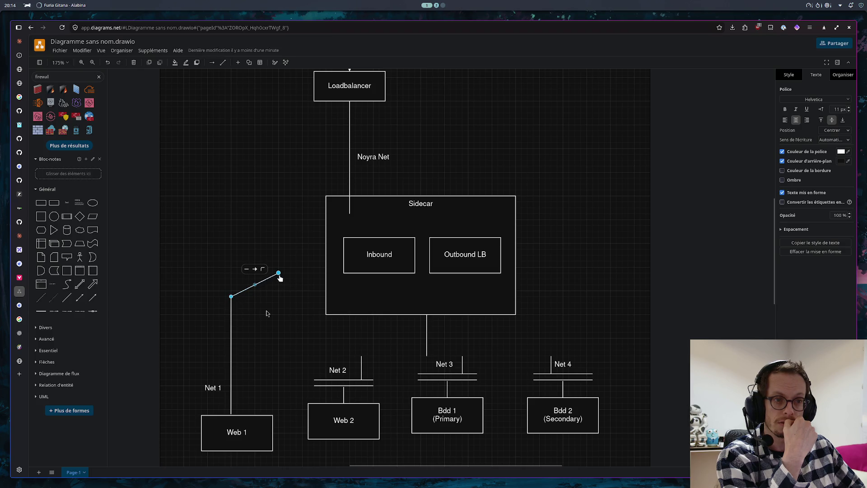
{"action": "left_click_drag", "start_coordinate": [281, 276], "coordinate": [349, 296]}
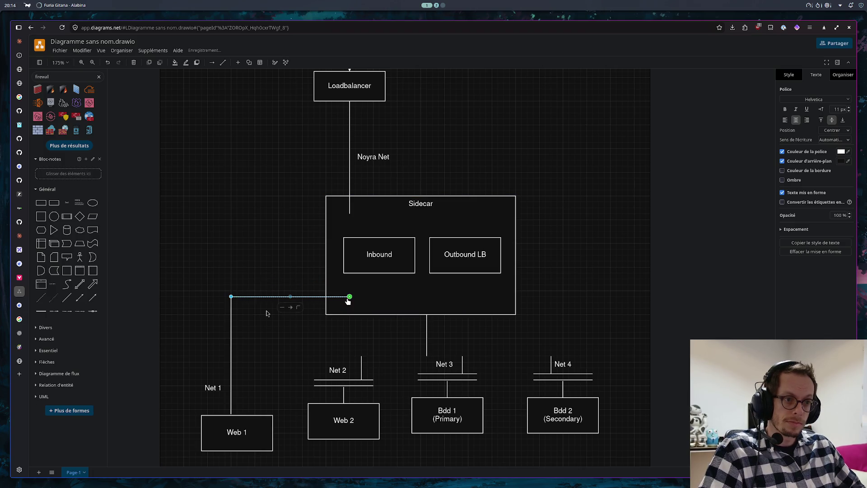
{"action": "left_click", "coordinate": [287, 342]}
{"action": "left_click_drag", "start_coordinate": [226, 382], "coordinate": [223, 346]}
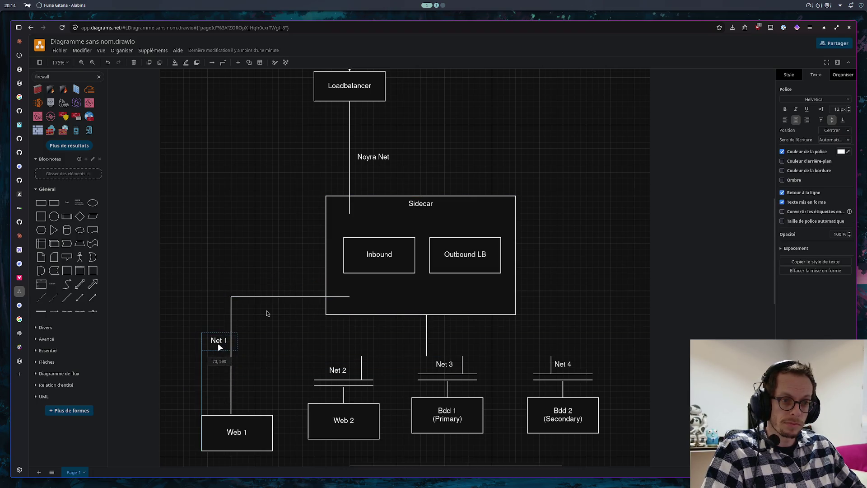
{"action": "left_click", "coordinate": [292, 363]}
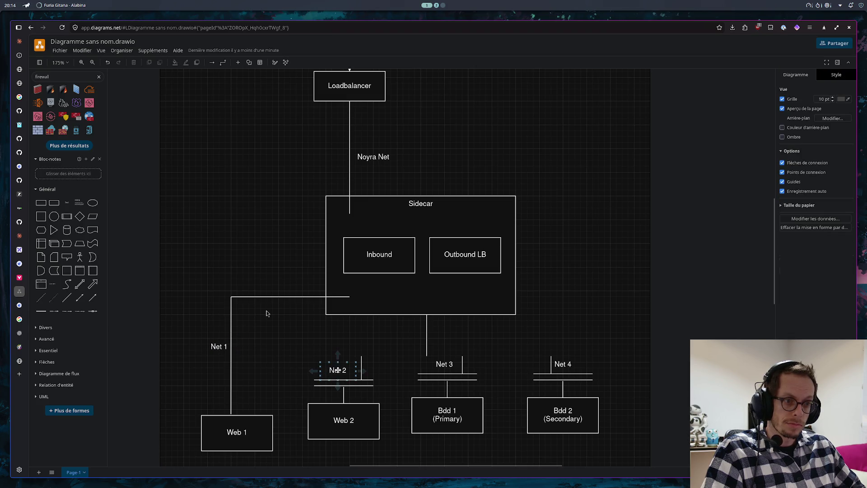
- Replace the Net 2 bar with a straight line from Web 2 up to the Sidecar and reposition its label
{"action": "left_click", "coordinate": [369, 380]}
{"action": "left_click", "coordinate": [369, 385]}
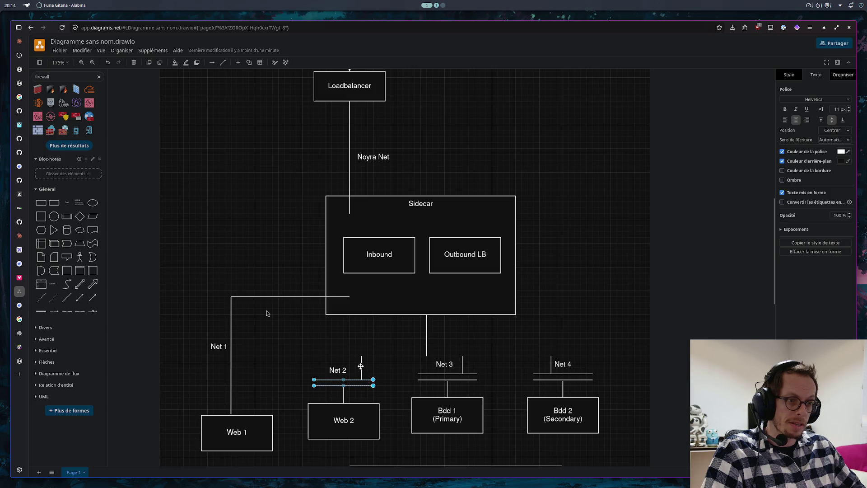
{"action": "key", "text": "Delete"}
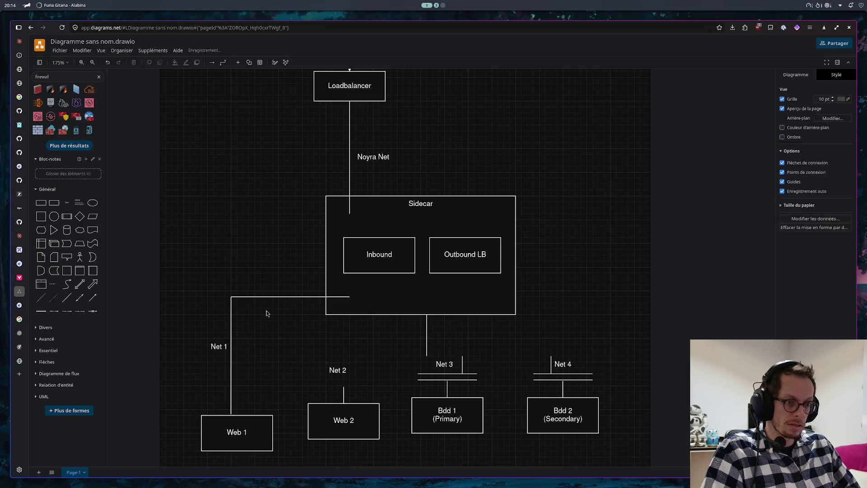
{"action": "left_click", "coordinate": [344, 392]}
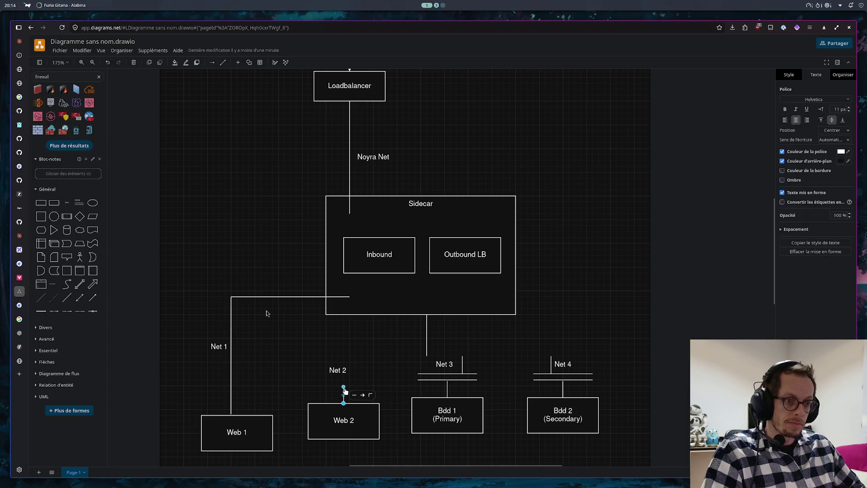
{"action": "left_click_drag", "start_coordinate": [343, 388], "coordinate": [344, 310]}
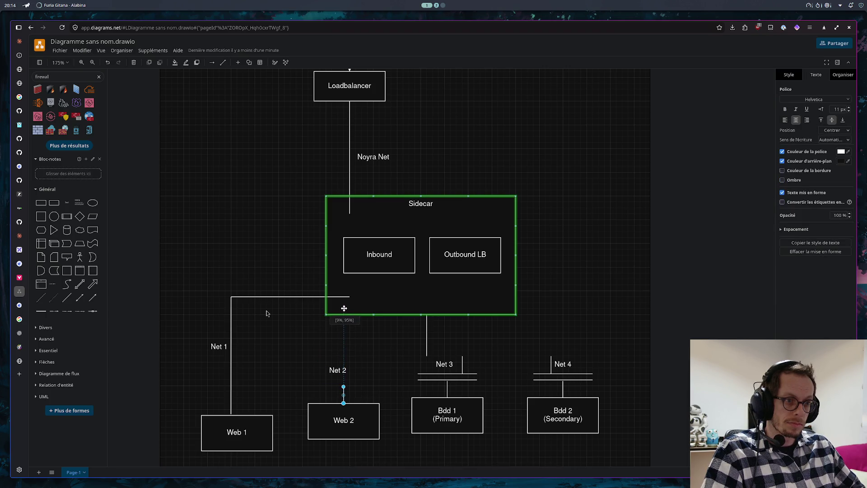
{"action": "left_click", "coordinate": [337, 370]}
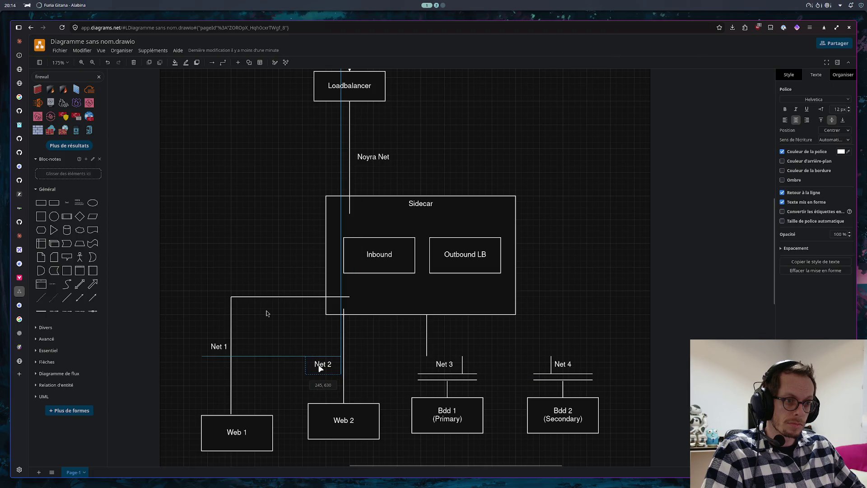
{"action": "left_click_drag", "start_coordinate": [338, 370], "coordinate": [319, 364]}
{"action": "left_click", "coordinate": [383, 351]}
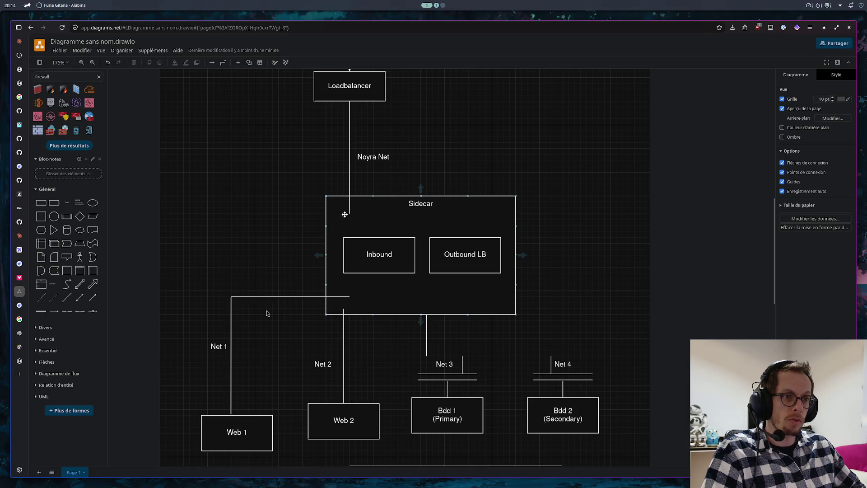
{"action": "mouse_move", "coordinate": [444, 364]}
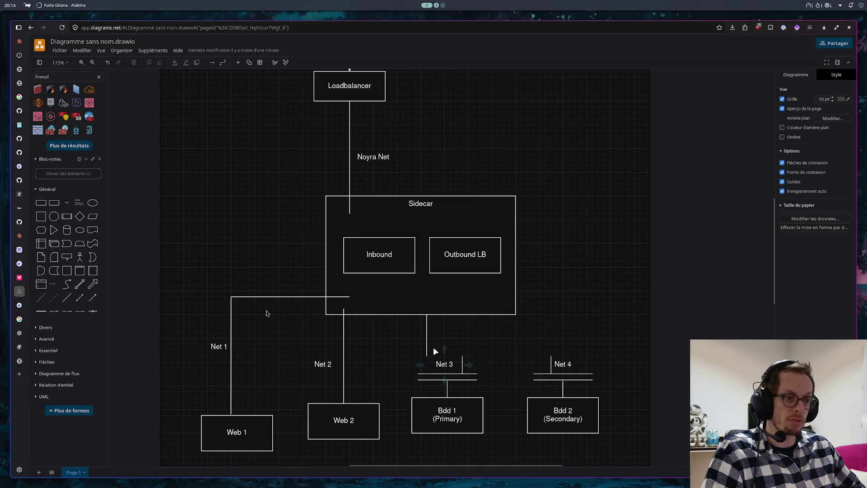
- Clear the old Net 3 pieces and stretch Bdd 1's line straight up to the Sidecar, label moved aside
{"action": "left_click", "coordinate": [427, 336]}
{"action": "key", "text": "Delete"}
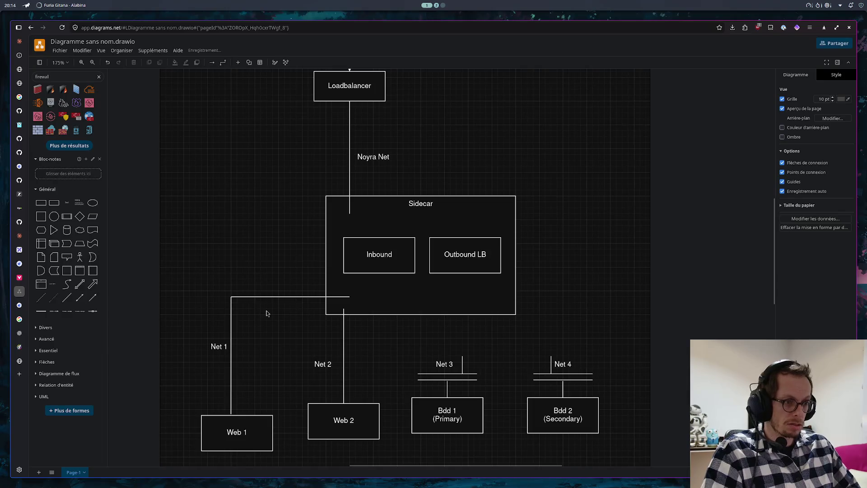
{"action": "left_click_drag", "start_coordinate": [446, 366], "coordinate": [426, 353]}
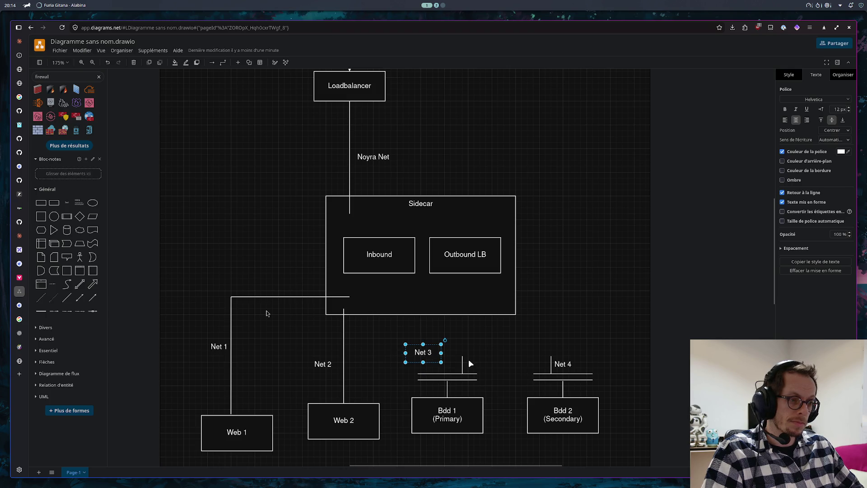
{"action": "left_click_drag", "start_coordinate": [461, 361], "coordinate": [465, 350]}
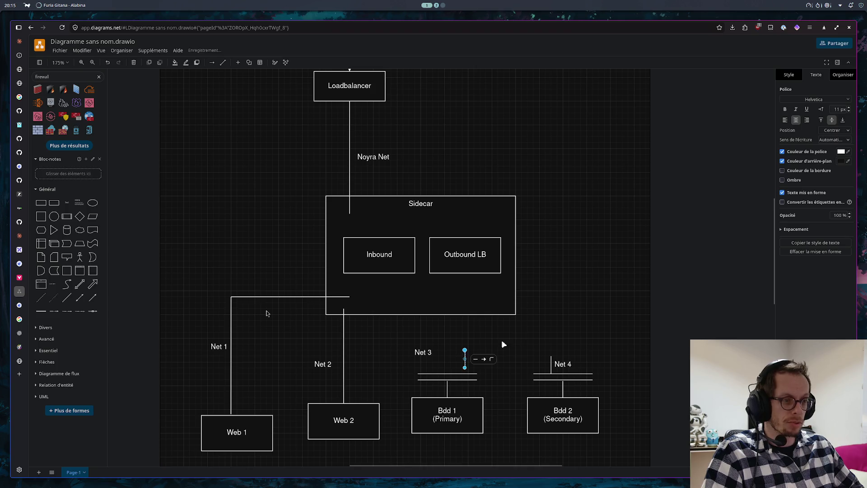
{"action": "key", "text": "Delete"}
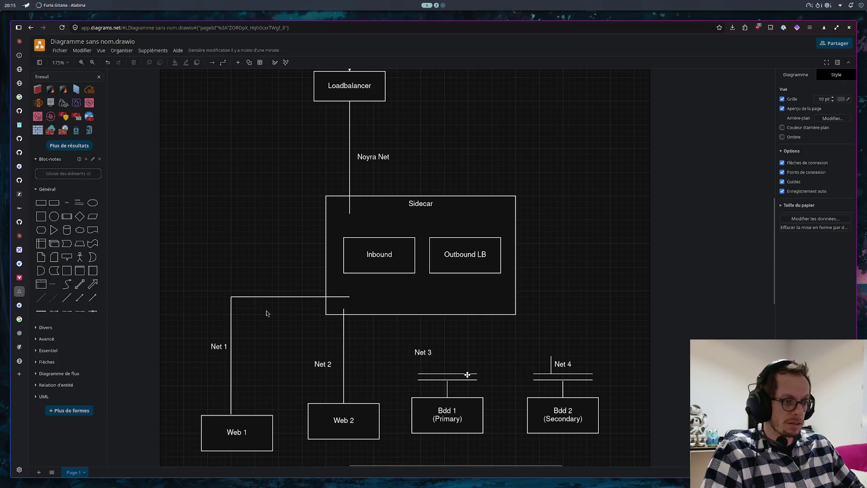
{"action": "left_click", "coordinate": [467, 378]}
{"action": "key", "text": "Delete"}
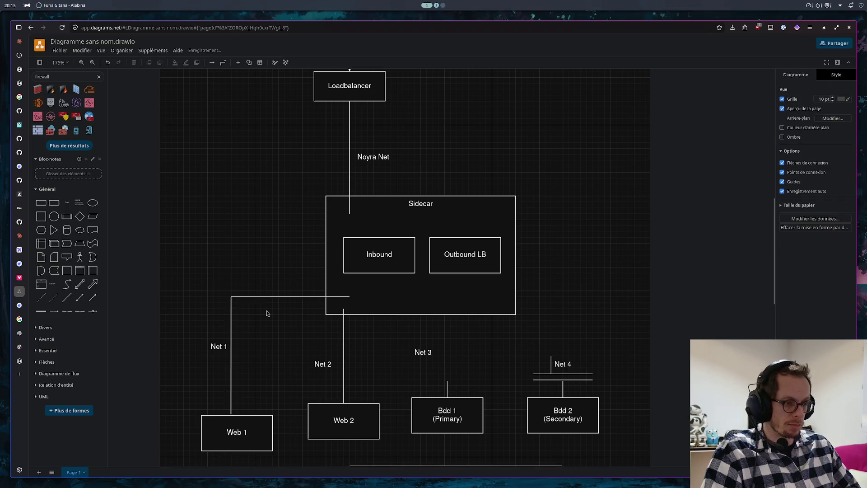
{"action": "left_click", "coordinate": [448, 387]}
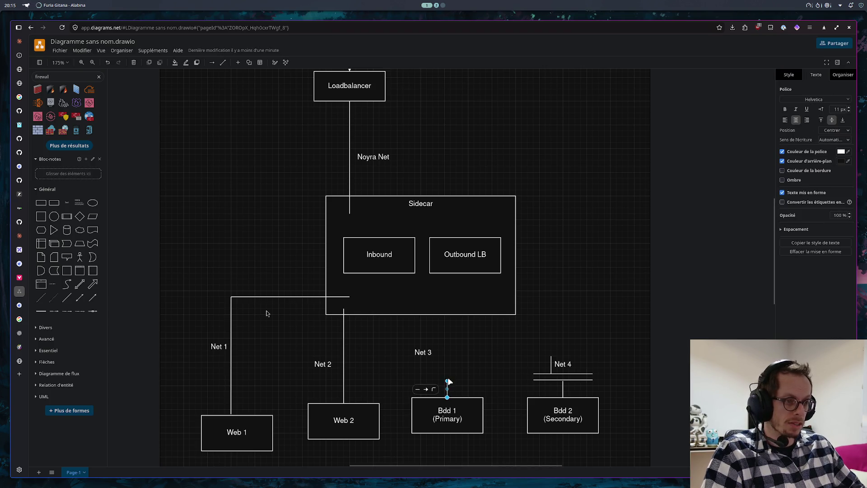
{"action": "left_click_drag", "start_coordinate": [448, 383], "coordinate": [447, 311]}
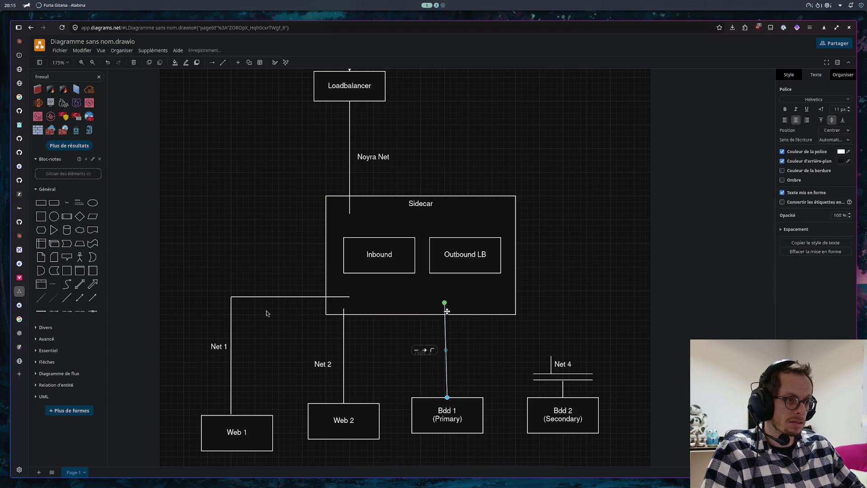
{"action": "key", "text": "ctrl+z"}
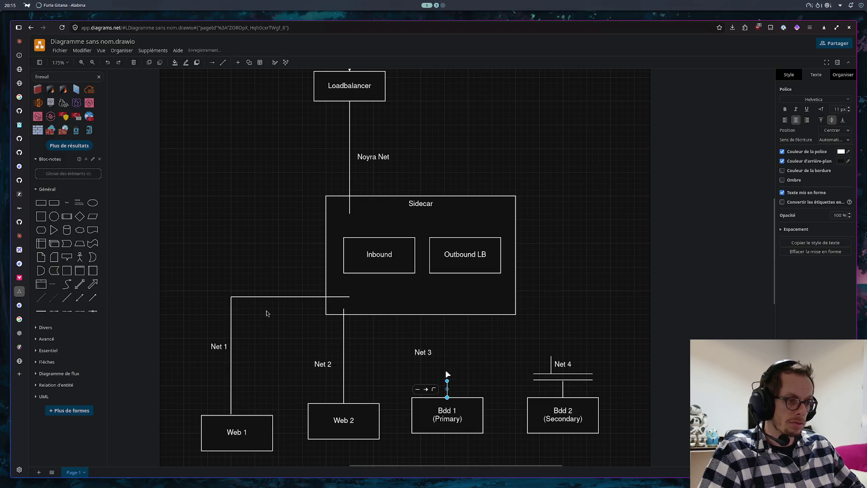
{"action": "mouse_move", "coordinate": [451, 353]}
{"action": "left_mouse_down"}
{"action": "mouse_move", "coordinate": [453, 393]}
{"action": "mouse_move", "coordinate": [447, 302]}
{"action": "left_mouse_up"}
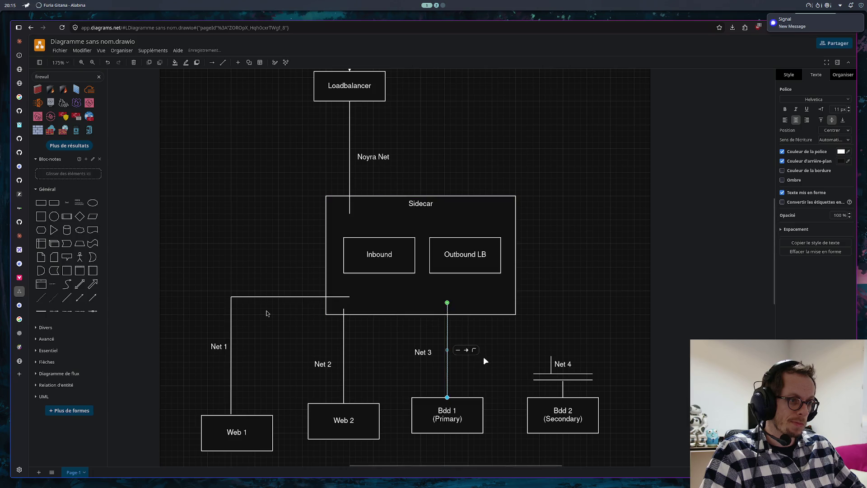
{"action": "left_click", "coordinate": [483, 357]}
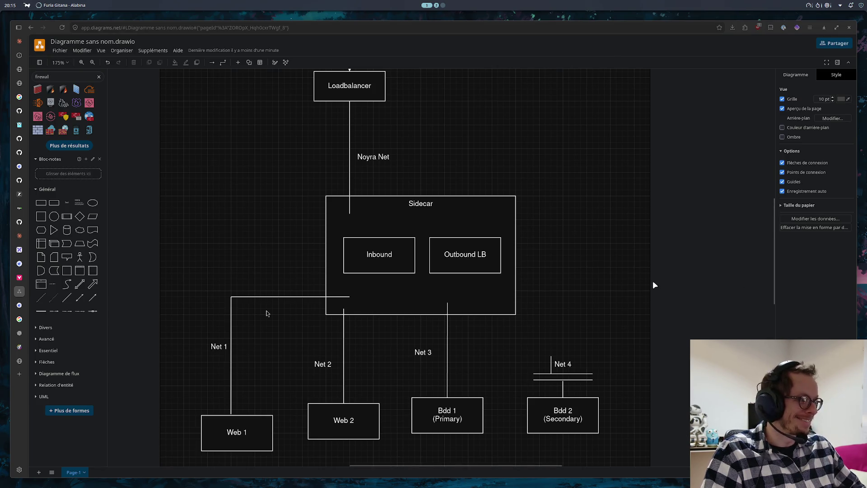
- Move the Net 4 label aside, extend Bdd 2's line upward and add an elbow line toward the Sidecar's right side
{"action": "left_click", "coordinate": [562, 370]}
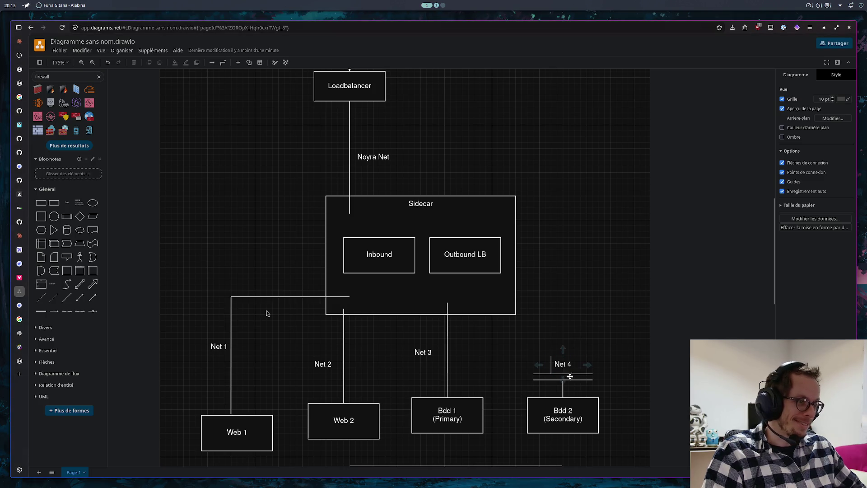
{"action": "left_click", "coordinate": [592, 376]}
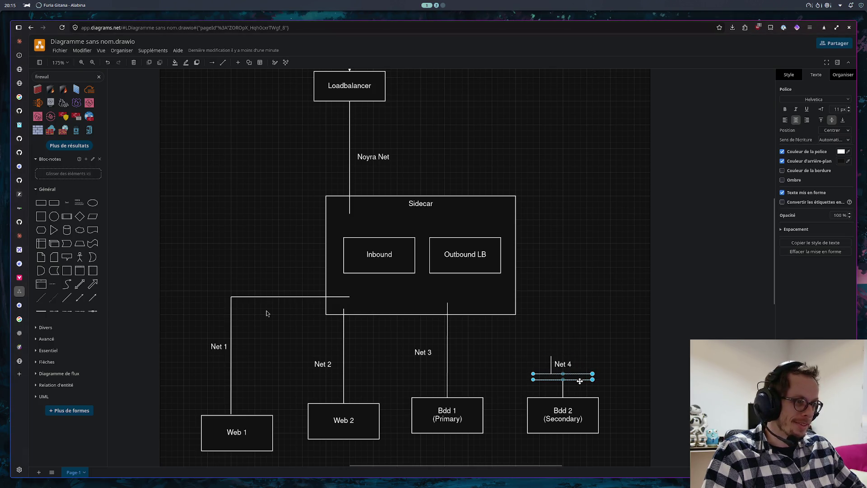
{"action": "key", "text": "Escape"}
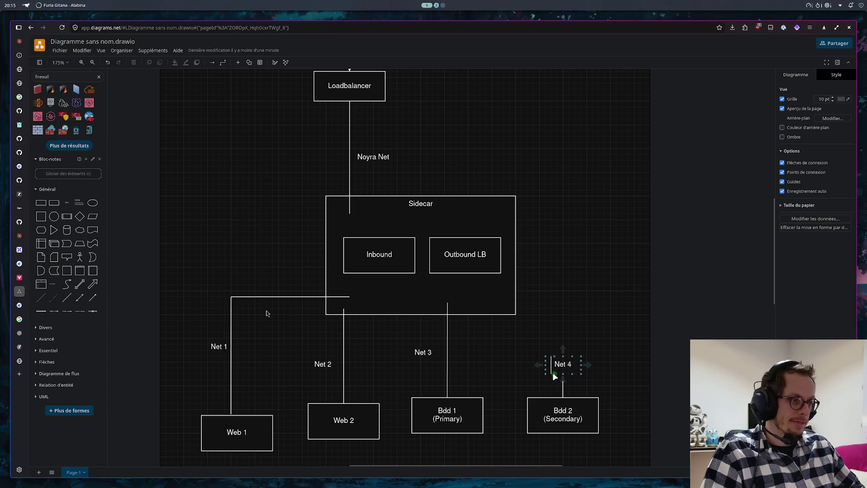
{"action": "left_click", "coordinate": [552, 366]}
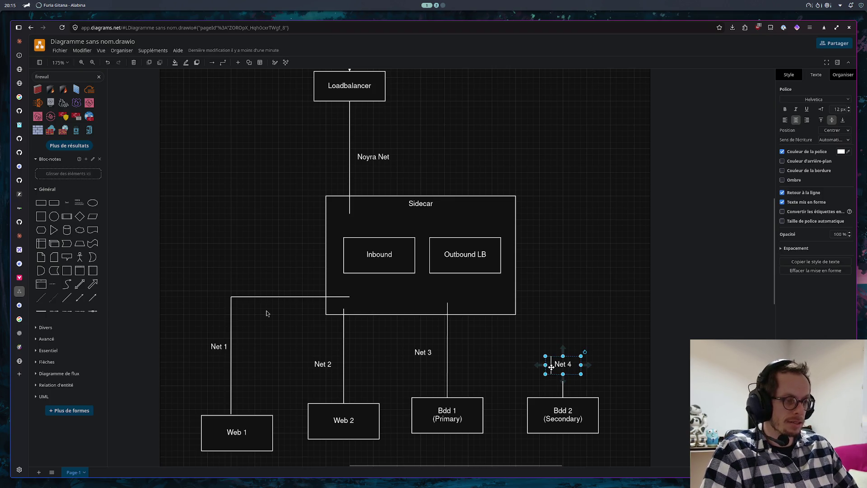
{"action": "left_click_drag", "start_coordinate": [552, 366], "coordinate": [569, 339]}
{"action": "left_click", "coordinate": [550, 366]}
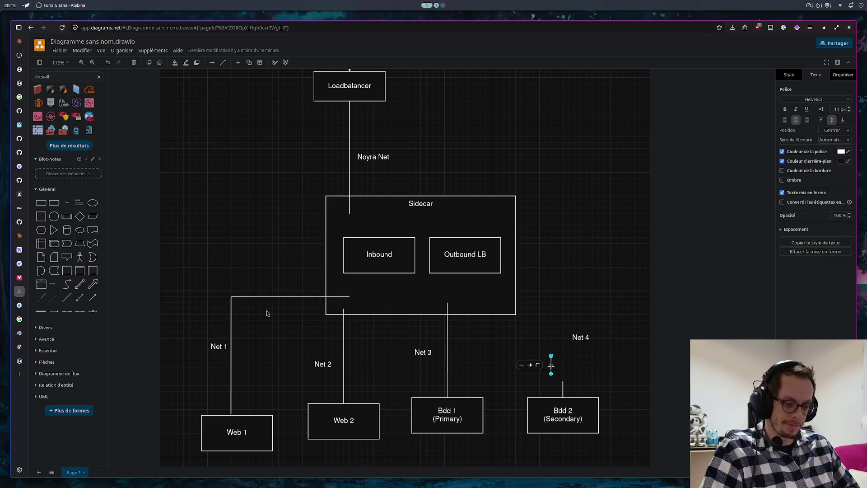
{"action": "left_click", "coordinate": [607, 401]}
{"action": "left_click", "coordinate": [564, 385]}
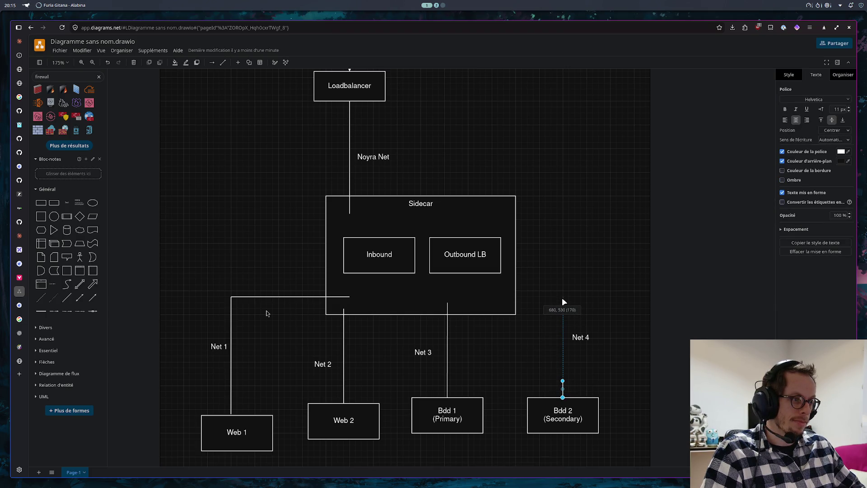
{"action": "left_click_drag", "start_coordinate": [562, 309], "coordinate": [562, 298]}
{"action": "key", "text": "Escape"}
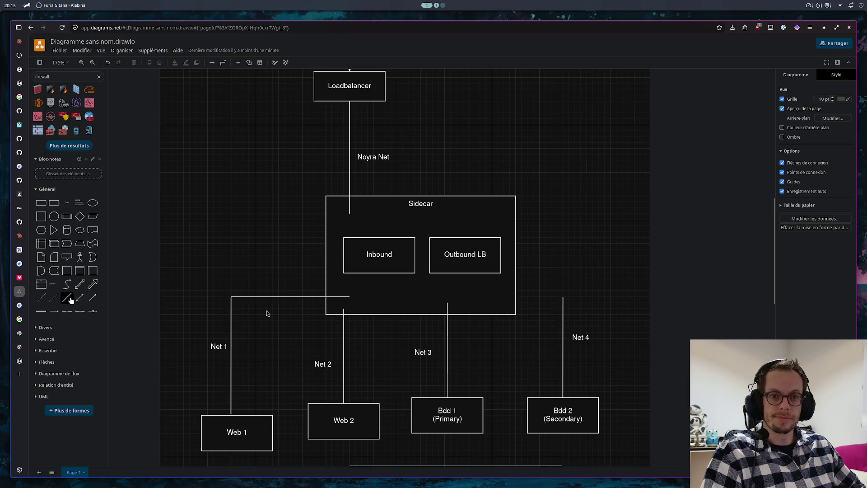
{"action": "mouse_move", "coordinate": [66, 297]}
{"action": "left_mouse_down"}
{"action": "mouse_move", "coordinate": [536, 281]}
{"action": "mouse_move", "coordinate": [565, 293]}
{"action": "mouse_move", "coordinate": [508, 296]}
{"action": "mouse_move", "coordinate": [533, 303]}
{"action": "mouse_move", "coordinate": [503, 298]}
{"action": "left_mouse_up"}
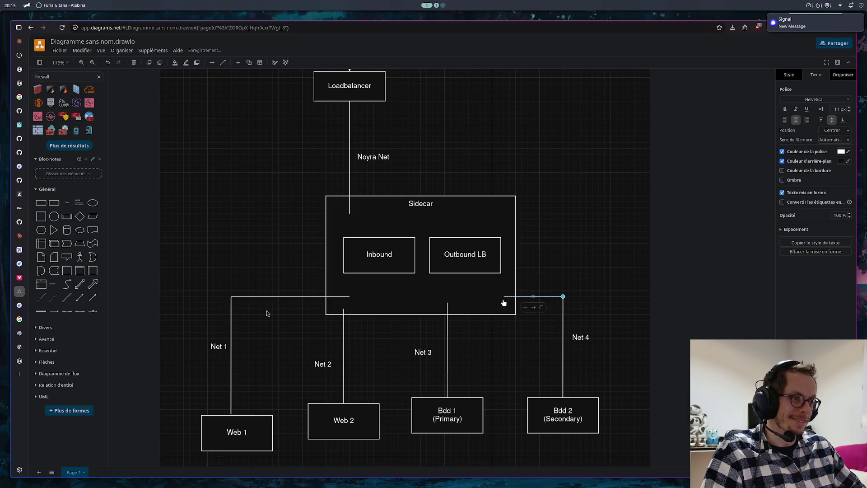
{"action": "left_click", "coordinate": [520, 348]}
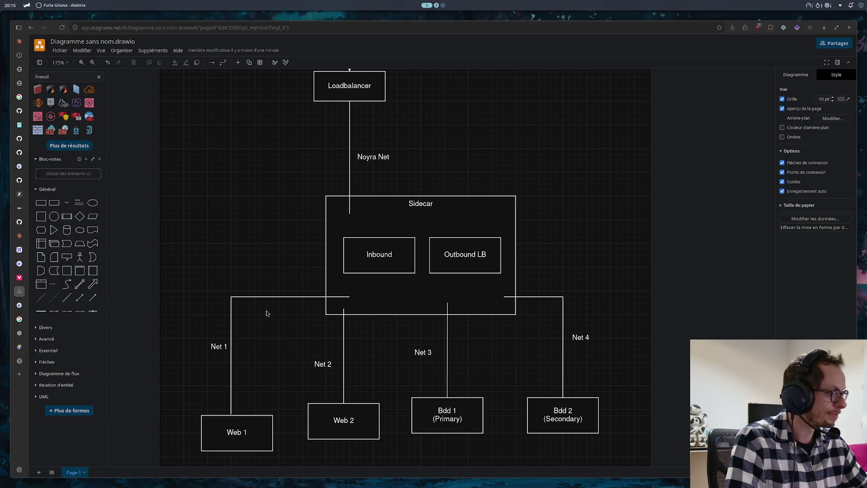
- Tile the chat's reference network sketch above the diagram
{"action": "key", "text": "alt+Tab"}
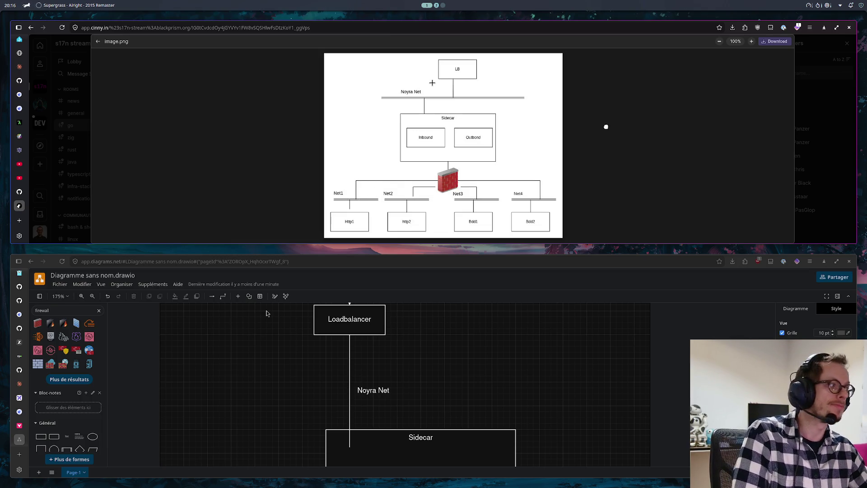
- Maximise the draw.io window again, hiding the sketch
{"action": "key", "text": "super+f"}
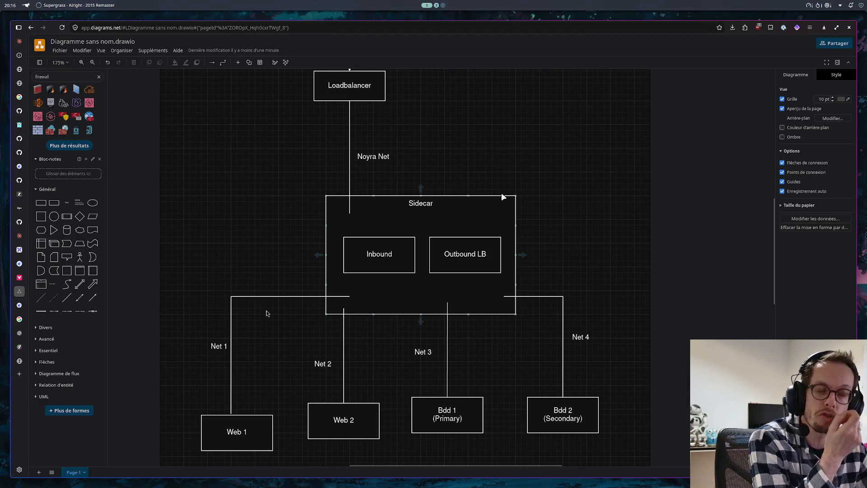
{"action": "mouse_move", "coordinate": [332, 303]}
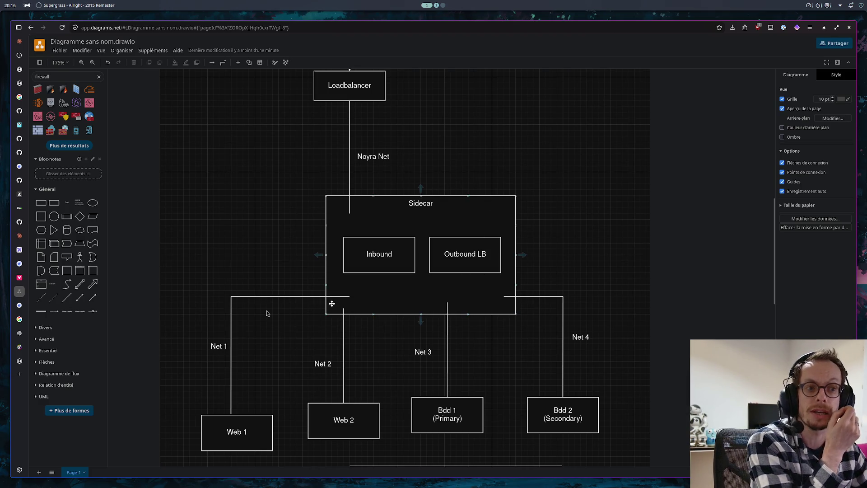
{"action": "scroll", "coordinate": [477, 217], "scroll_direction": "up", "scroll_amount": 3}
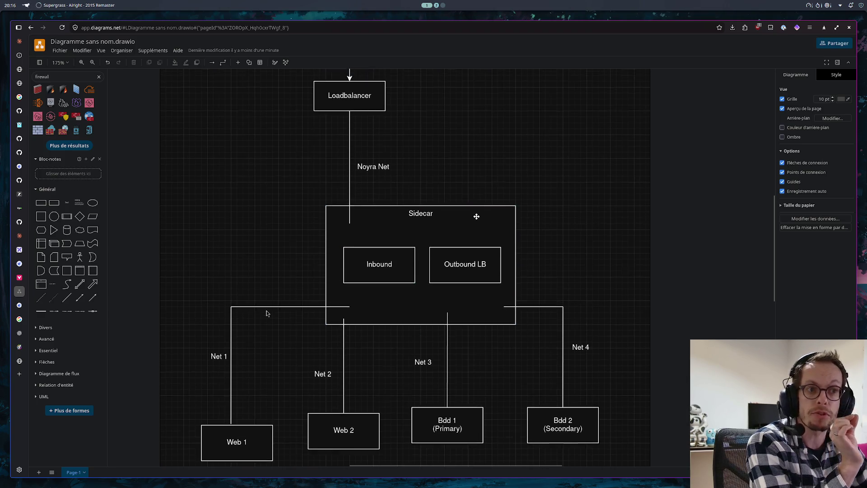
{"action": "scroll", "coordinate": [486, 211], "scroll_direction": "down", "scroll_amount": 2}
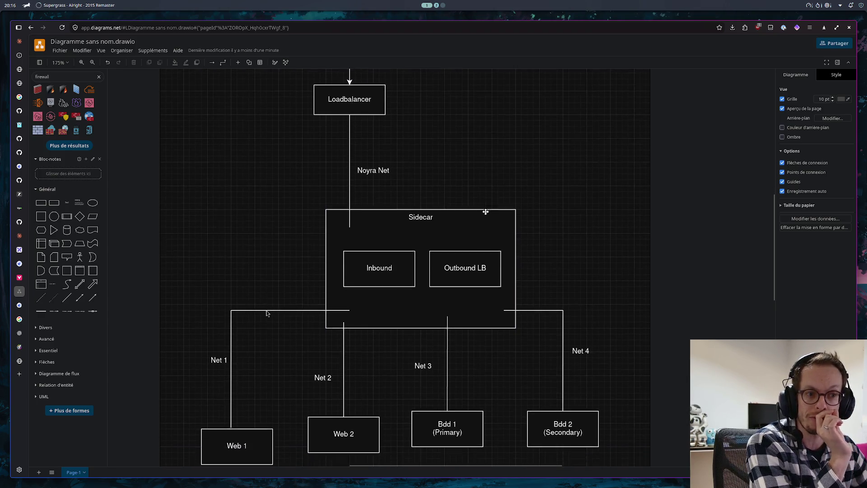
{"action": "scroll", "coordinate": [420, 298], "scroll_direction": "down", "scroll_amount": 2}
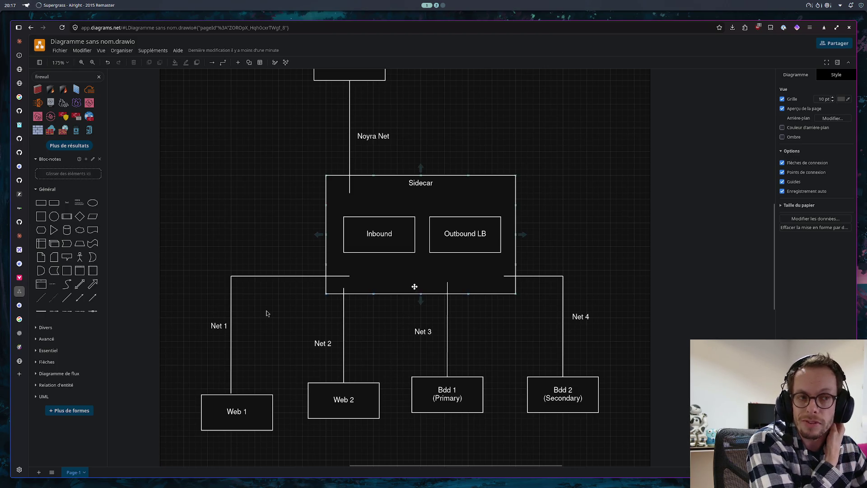
{"action": "scroll", "coordinate": [414, 287], "scroll_direction": "up", "scroll_amount": 2}
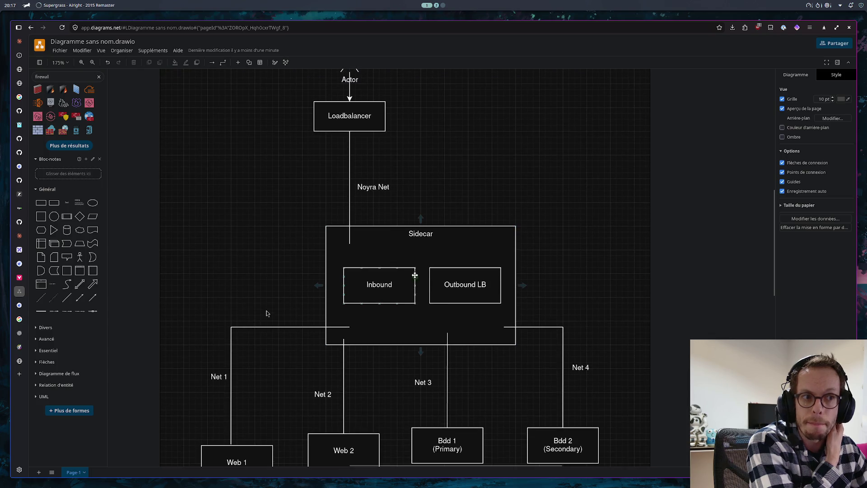
{"action": "scroll", "coordinate": [392, 231], "scroll_direction": "up", "scroll_amount": 1}
{"action": "scroll", "coordinate": [391, 238], "scroll_direction": "down", "scroll_amount": 1}
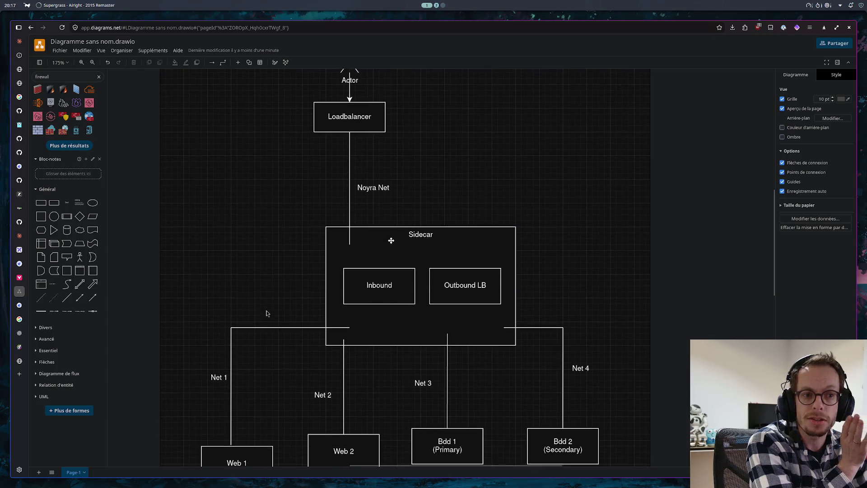
{"action": "scroll", "coordinate": [388, 243], "scroll_direction": "down", "scroll_amount": 1}
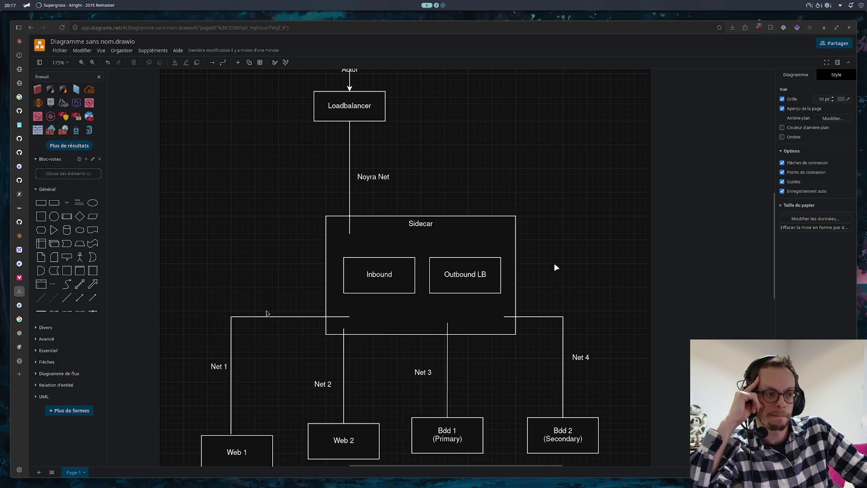
{"action": "left_click", "coordinate": [506, 316]}
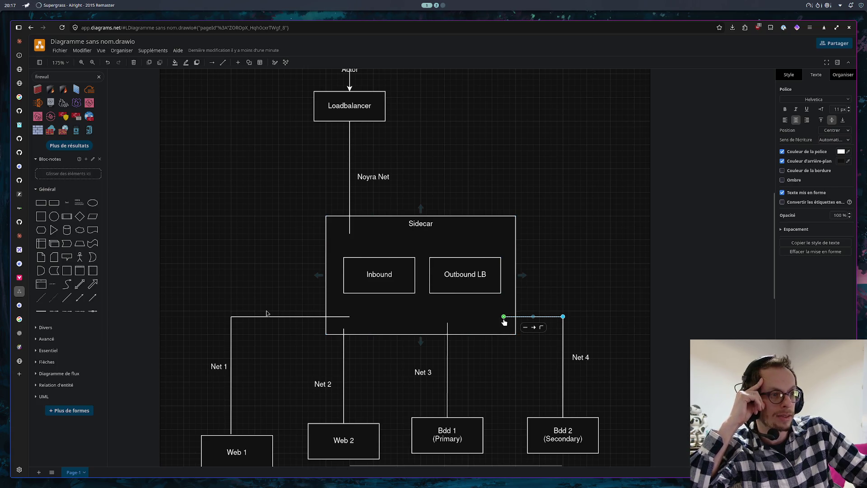
{"action": "right_click", "coordinate": [505, 318]}
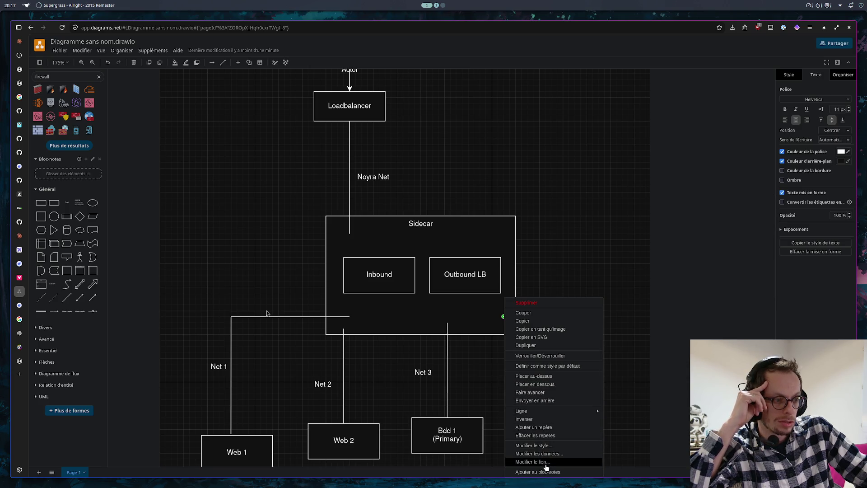
{"action": "left_click", "coordinate": [542, 446]}
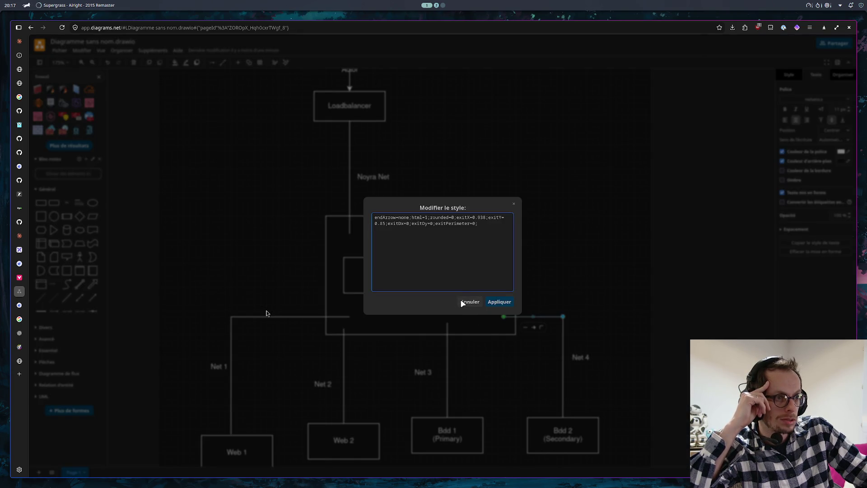
{"action": "left_click", "coordinate": [467, 301]}
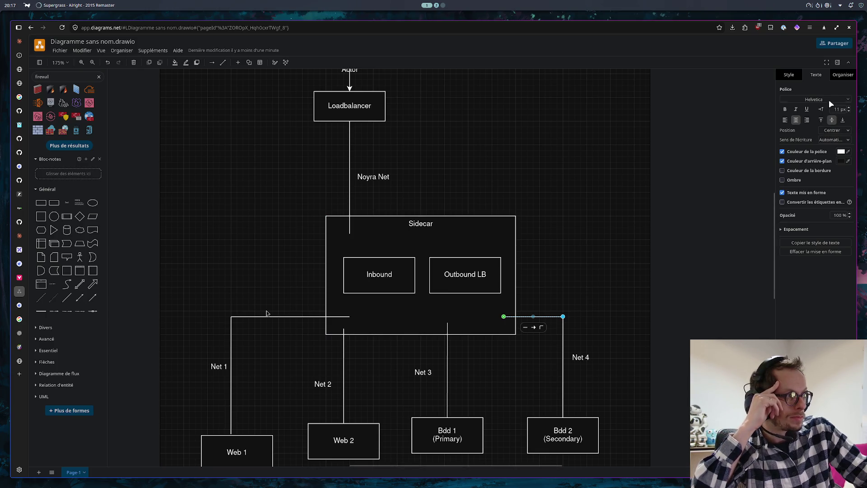
{"action": "left_click", "coordinate": [790, 75]}
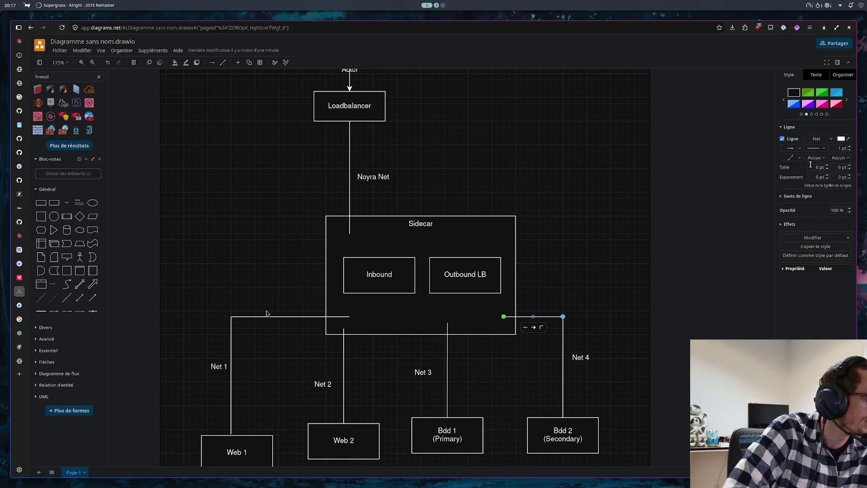
{"action": "left_click", "coordinate": [619, 247]}
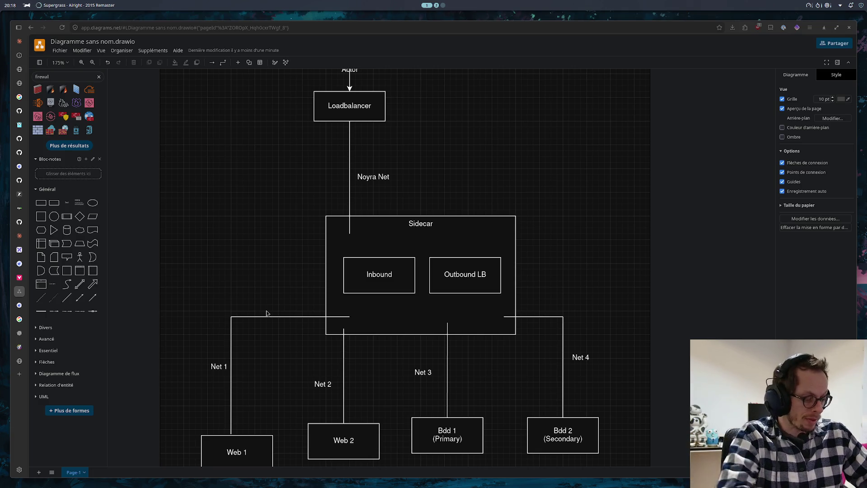
{"action": "key", "text": "alt+Tab"}
{"action": "left_click_drag", "start_coordinate": [619, 171], "coordinate": [603, 169]}
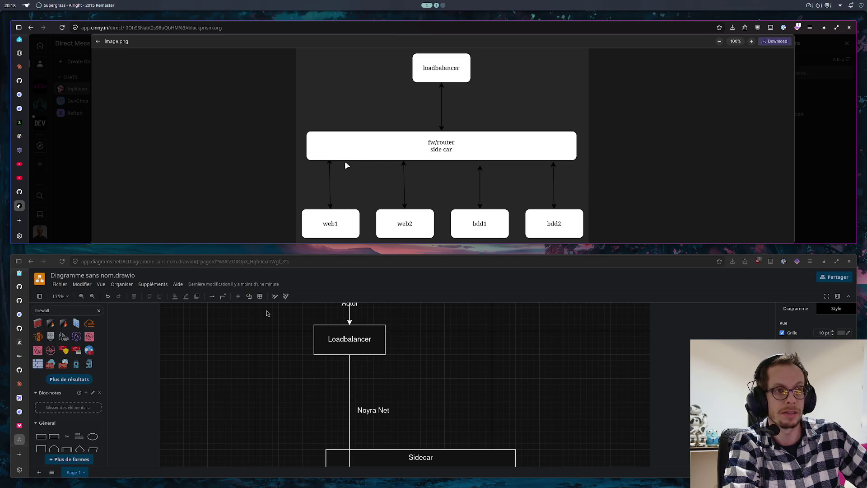
{"action": "key", "text": "super+q"}
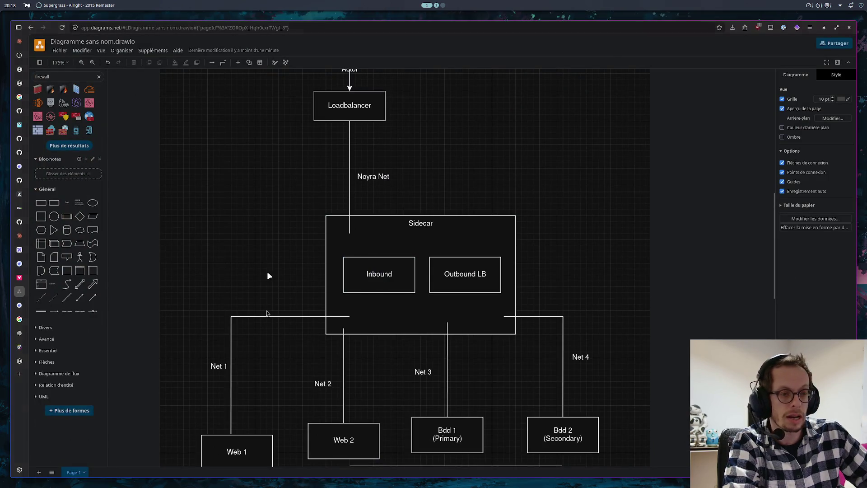
{"action": "left_click", "coordinate": [345, 316]}
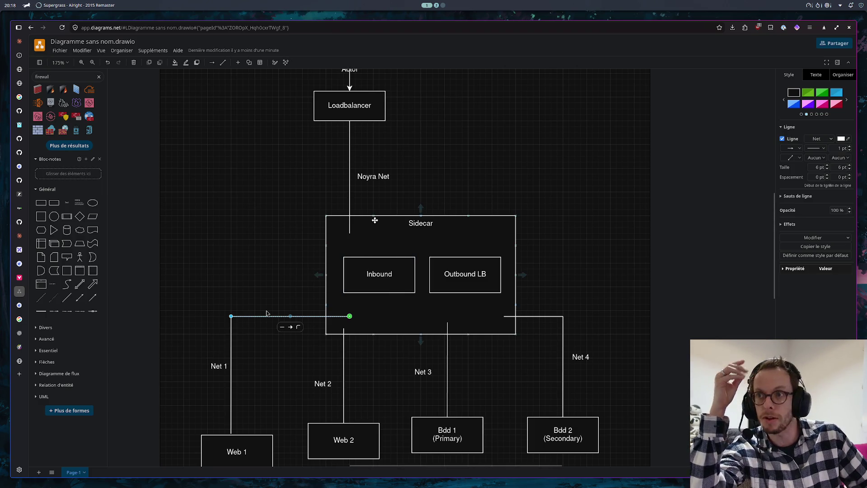
{"action": "mouse_move", "coordinate": [373, 219]}
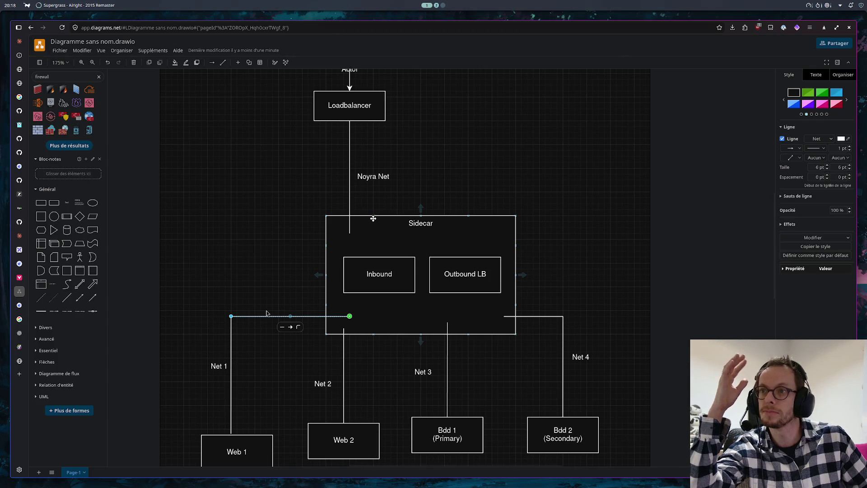
{"action": "left_click", "coordinate": [458, 155]}
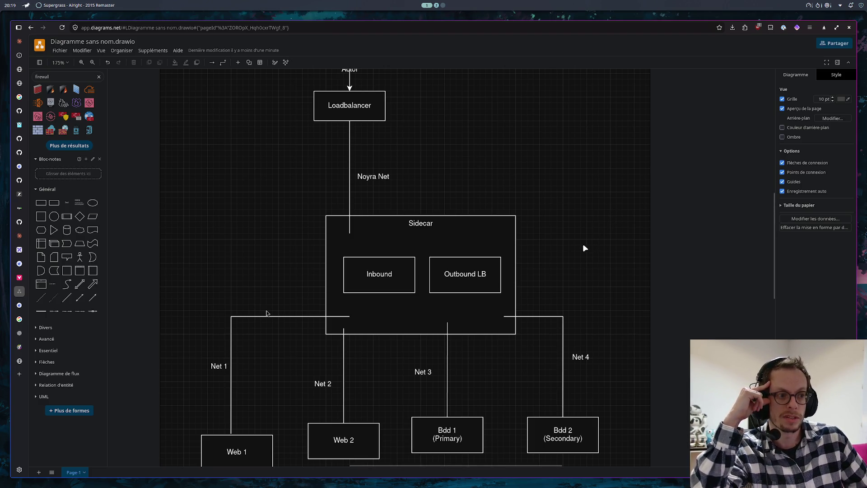
{"action": "scroll", "coordinate": [580, 244], "scroll_direction": "down", "scroll_amount": 1}
{"action": "scroll", "coordinate": [573, 238], "scroll_direction": "down", "scroll_amount": 2}
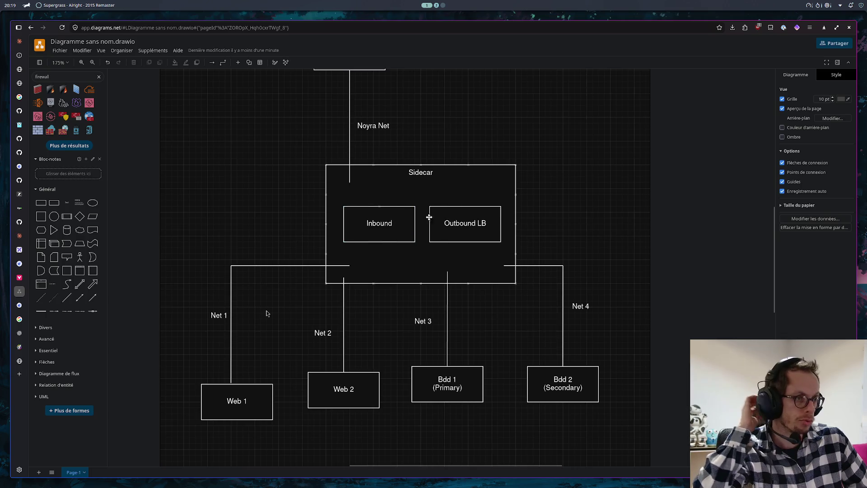
{"action": "scroll", "coordinate": [484, 203], "scroll_direction": "up", "scroll_amount": 2}
{"action": "scroll", "coordinate": [497, 208], "scroll_direction": "up", "scroll_amount": 1}
{"action": "scroll", "coordinate": [519, 190], "scroll_direction": "up", "scroll_amount": 2}
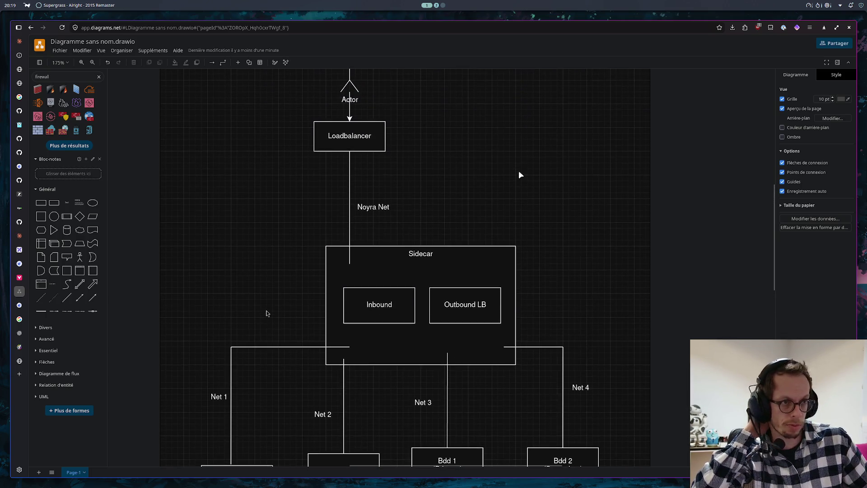
{"action": "scroll", "coordinate": [508, 152], "scroll_direction": "up", "scroll_amount": 1}
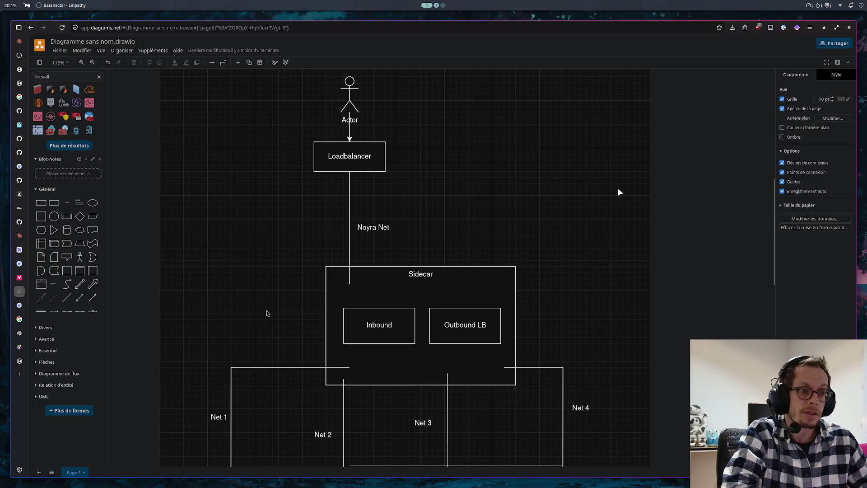
{"action": "scroll", "coordinate": [387, 301], "scroll_direction": "down", "scroll_amount": 1}
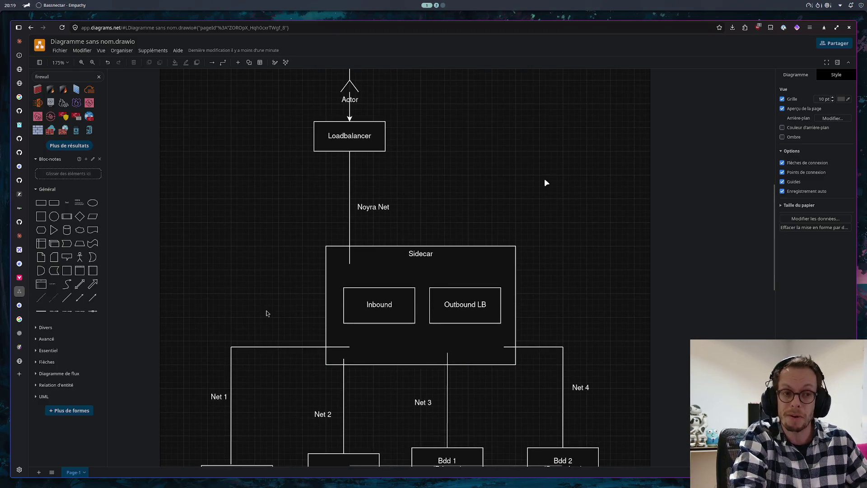
{"action": "scroll", "coordinate": [559, 179], "scroll_direction": "down", "scroll_amount": 1}
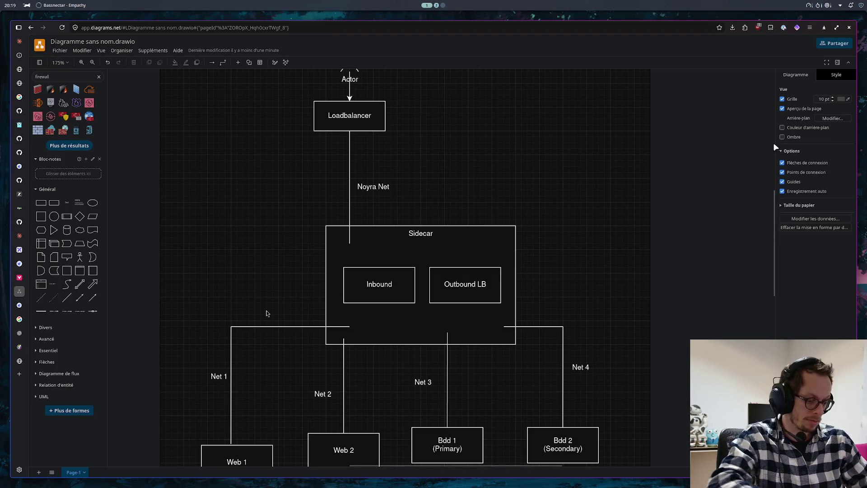
- Switch to the reference image.png window to compare it with the diagram
{"action": "key", "text": "alt+Tab"}
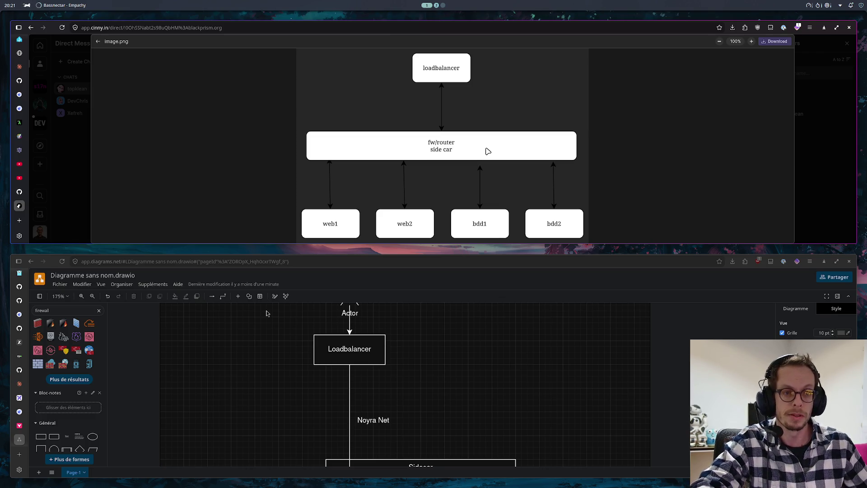
{"action": "scroll", "coordinate": [495, 345], "scroll_direction": "down", "scroll_amount": 1}
{"action": "scroll", "coordinate": [466, 437], "scroll_direction": "down", "scroll_amount": 2}
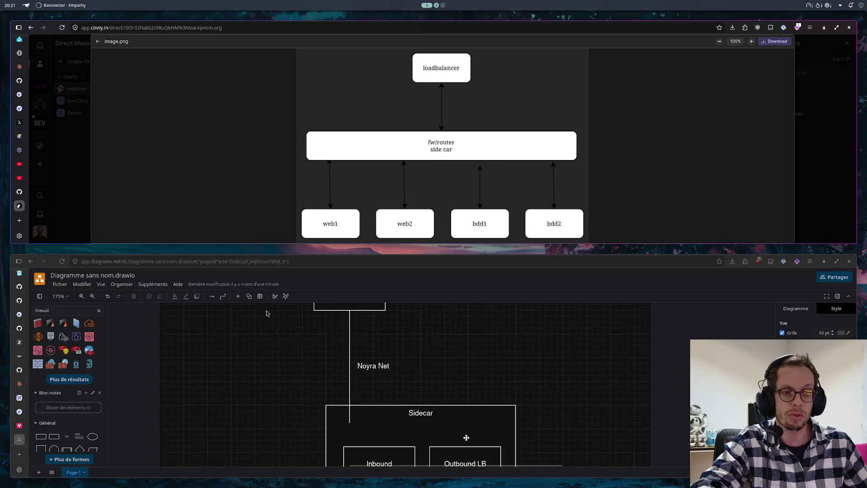
{"action": "scroll", "coordinate": [466, 437], "scroll_direction": "down", "scroll_amount": 1}
{"action": "scroll", "coordinate": [465, 420], "scroll_direction": "down", "scroll_amount": 2}
{"action": "scroll", "coordinate": [465, 413], "scroll_direction": "down", "scroll_amount": 2}
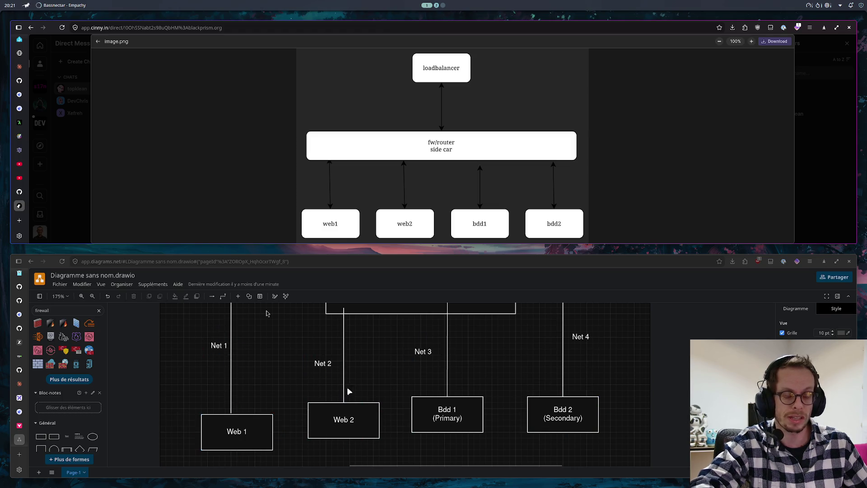
{"action": "scroll", "coordinate": [209, 389], "scroll_direction": "up", "scroll_amount": 1}
{"action": "scroll", "coordinate": [219, 398], "scroll_direction": "up", "scroll_amount": 1}
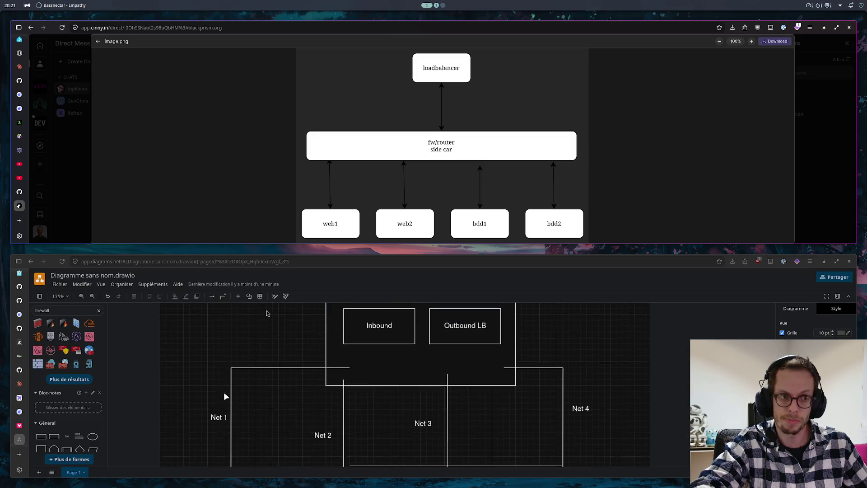
{"action": "scroll", "coordinate": [224, 395], "scroll_direction": "up", "scroll_amount": 2}
{"action": "scroll", "coordinate": [228, 395], "scroll_direction": "up", "scroll_amount": 1}
{"action": "scroll", "coordinate": [233, 397], "scroll_direction": "up", "scroll_amount": 1}
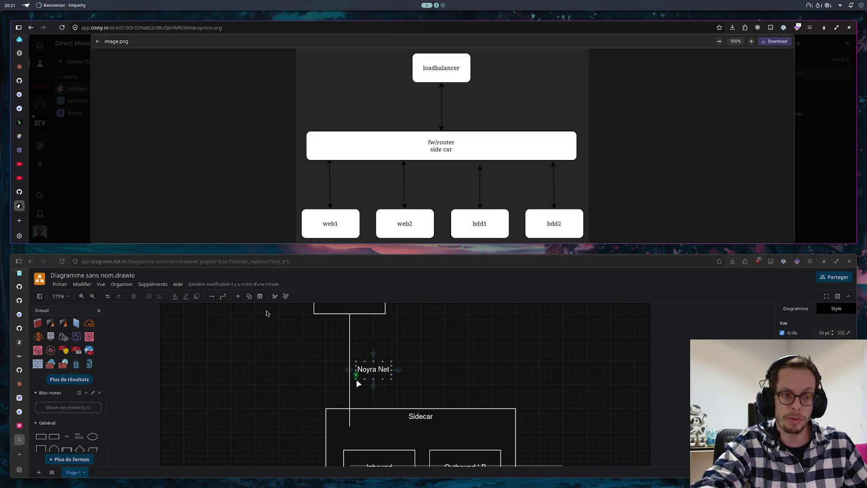
{"action": "scroll", "coordinate": [405, 381], "scroll_direction": "down", "scroll_amount": 1}
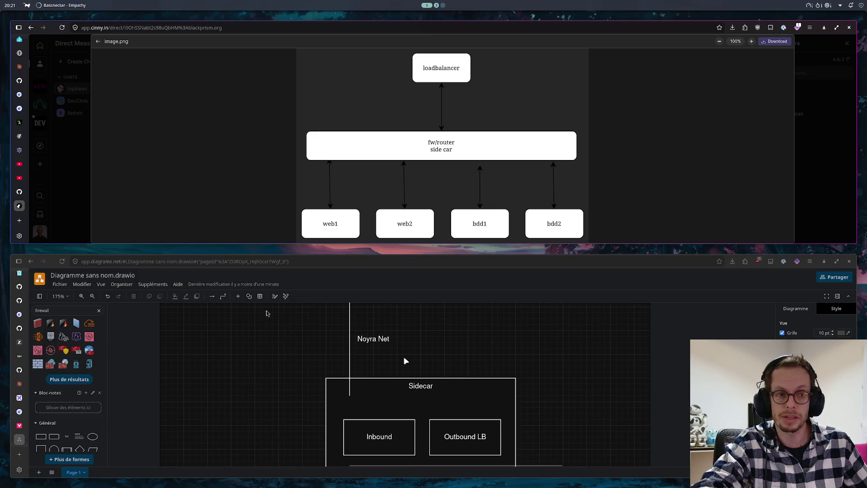
{"action": "scroll", "coordinate": [354, 368], "scroll_direction": "down", "scroll_amount": 3}
{"action": "scroll", "coordinate": [226, 413], "scroll_direction": "down", "scroll_amount": 1}
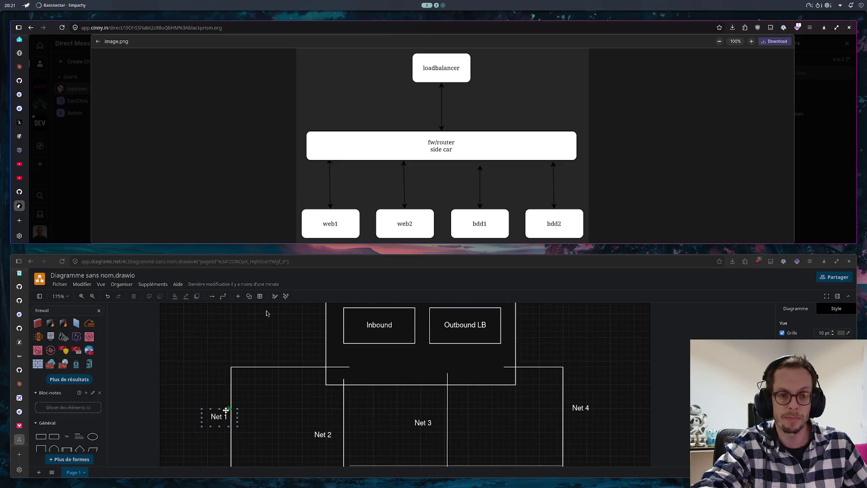
{"action": "scroll", "coordinate": [569, 400], "scroll_direction": "up", "scroll_amount": 2}
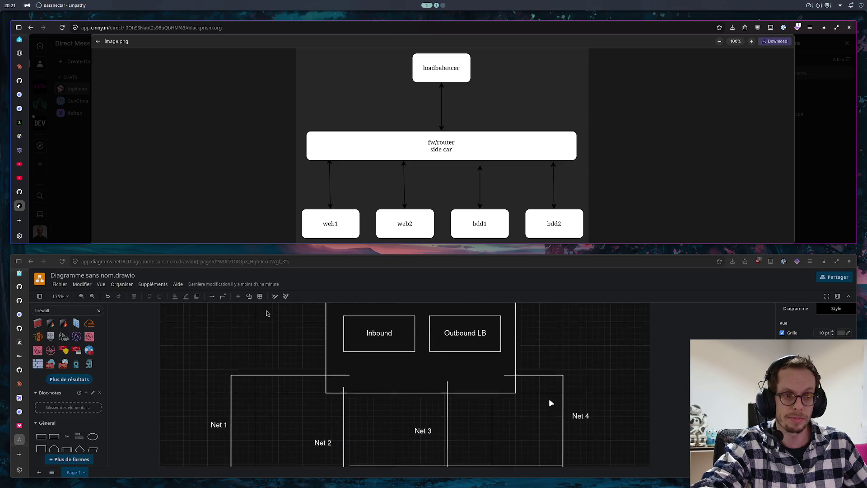
{"action": "scroll", "coordinate": [543, 389], "scroll_direction": "down", "scroll_amount": 1}
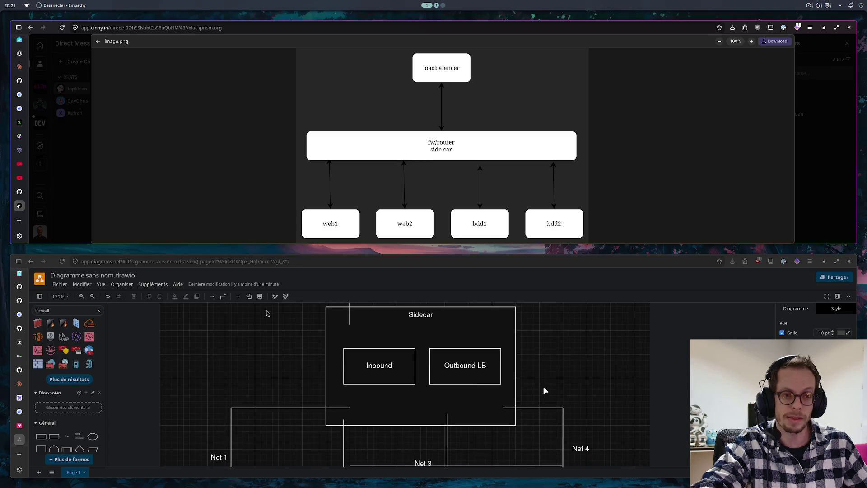
{"action": "scroll", "coordinate": [543, 386], "scroll_direction": "down", "scroll_amount": 1}
{"action": "scroll", "coordinate": [543, 383], "scroll_direction": "down", "scroll_amount": 1}
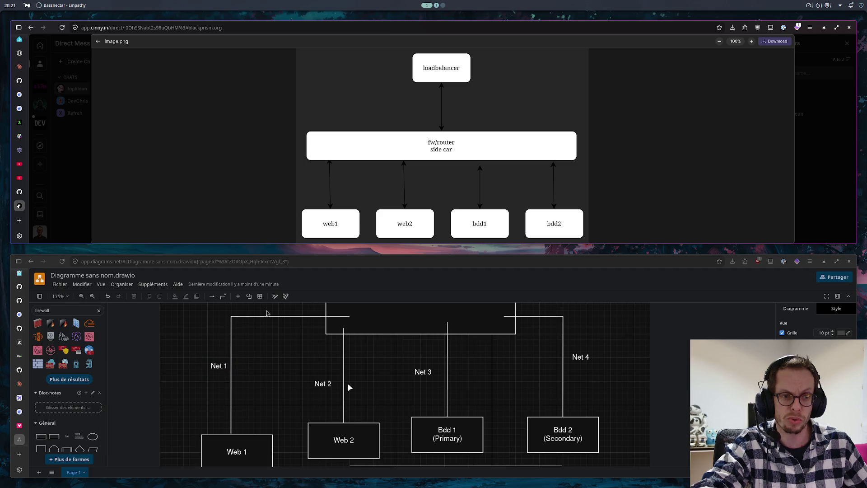
{"action": "scroll", "coordinate": [229, 425], "scroll_direction": "up", "scroll_amount": 1}
{"action": "scroll", "coordinate": [233, 417], "scroll_direction": "up", "scroll_amount": 1}
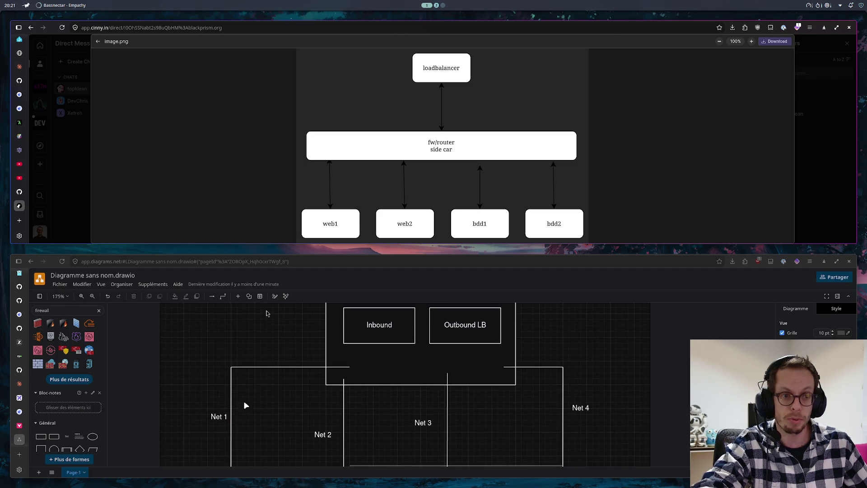
{"action": "scroll", "coordinate": [389, 371], "scroll_direction": "up", "scroll_amount": 1}
{"action": "mouse_move", "coordinate": [420, 353]}
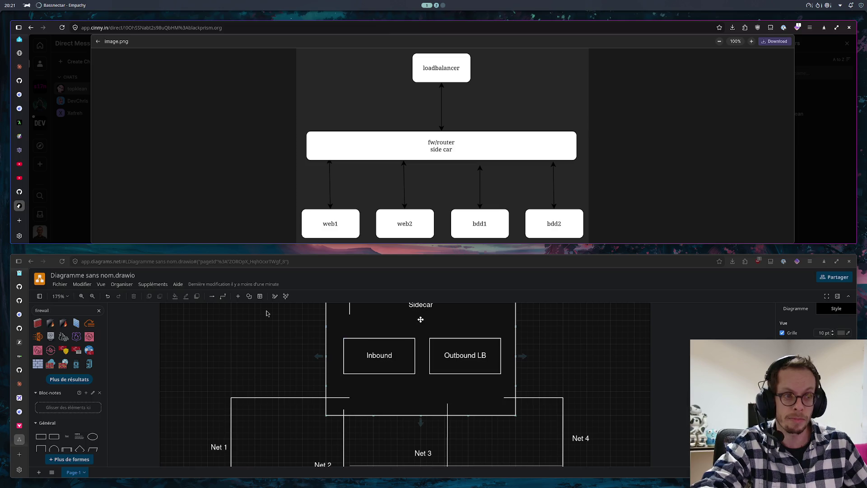
{"action": "scroll", "coordinate": [399, 344], "scroll_direction": "down", "scroll_amount": 1}
{"action": "scroll", "coordinate": [348, 377], "scroll_direction": "down", "scroll_amount": 1}
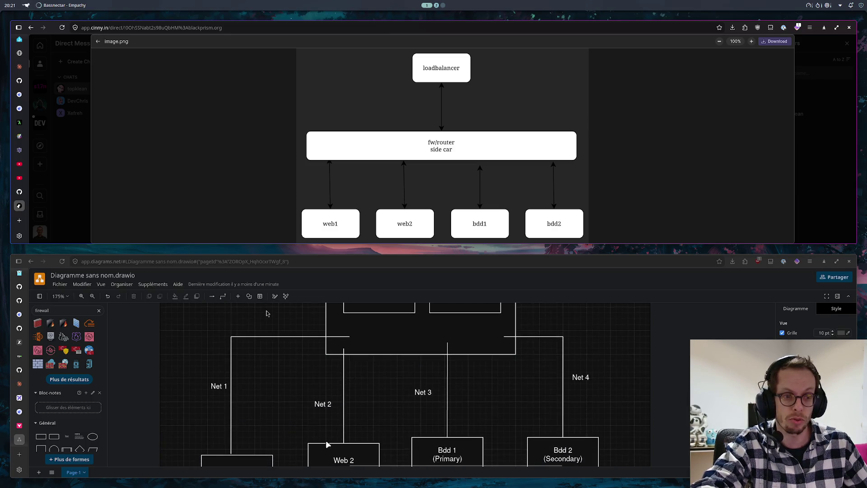
{"action": "scroll", "coordinate": [345, 431], "scroll_direction": "up", "scroll_amount": 1}
{"action": "scroll", "coordinate": [340, 379], "scroll_direction": "up", "scroll_amount": 1}
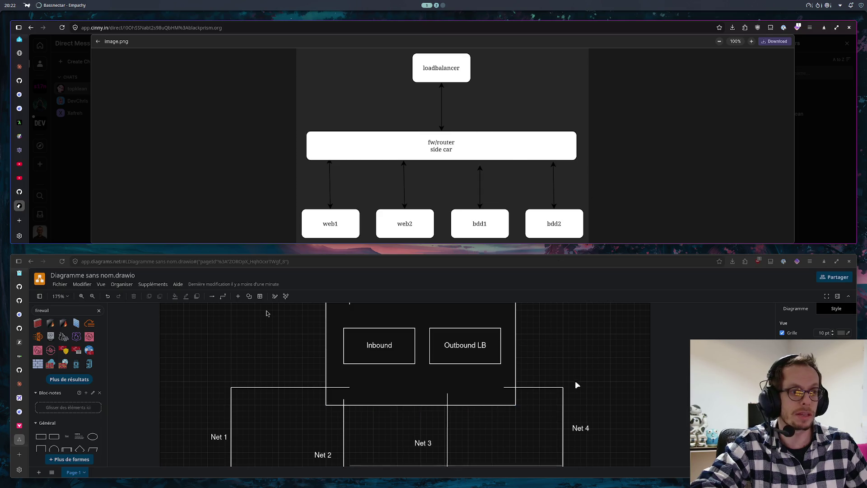
{"action": "scroll", "coordinate": [575, 380], "scroll_direction": "up", "scroll_amount": 2}
{"action": "scroll", "coordinate": [570, 370], "scroll_direction": "up", "scroll_amount": 2}
{"action": "scroll", "coordinate": [514, 349], "scroll_direction": "up", "scroll_amount": 2}
{"action": "scroll", "coordinate": [458, 339], "scroll_direction": "up", "scroll_amount": 2}
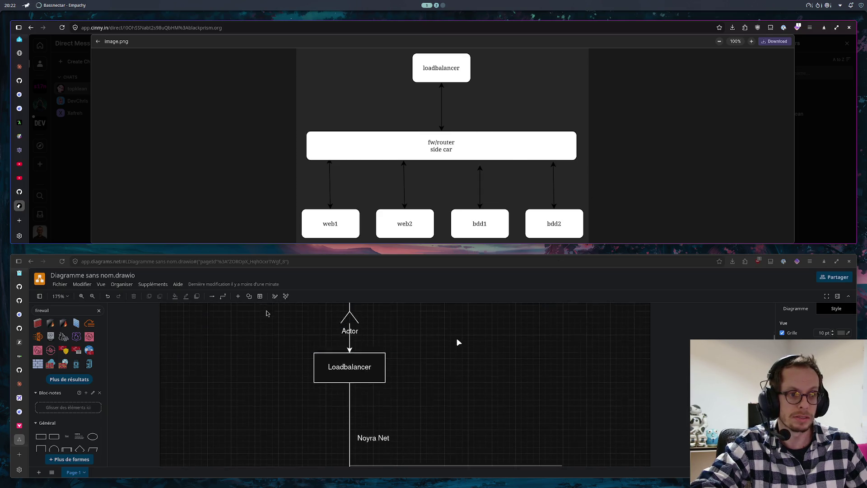
{"action": "scroll", "coordinate": [447, 339], "scroll_direction": "up", "scroll_amount": 2}
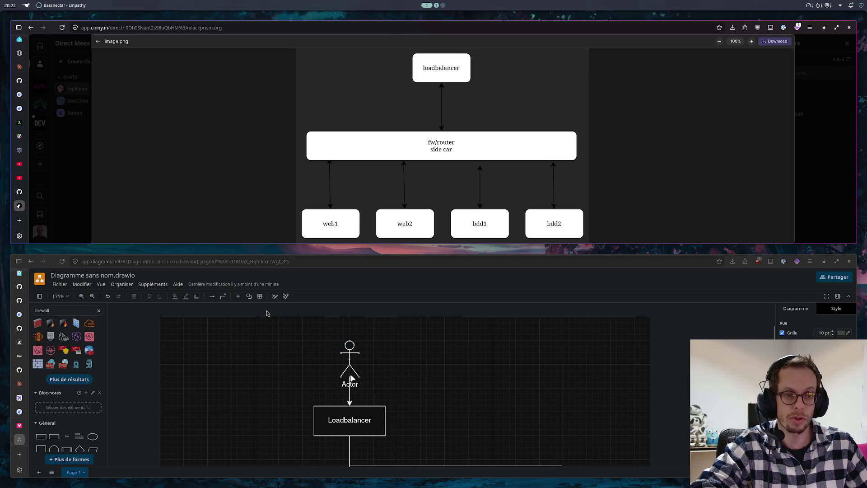
- Nudge the Actor figure a few pixels up above Loadbalancer and deselect it
{"action": "mouse_move", "coordinate": [350, 359]}
{"action": "left_click_drag", "start_coordinate": [353, 361], "coordinate": [352, 349]}
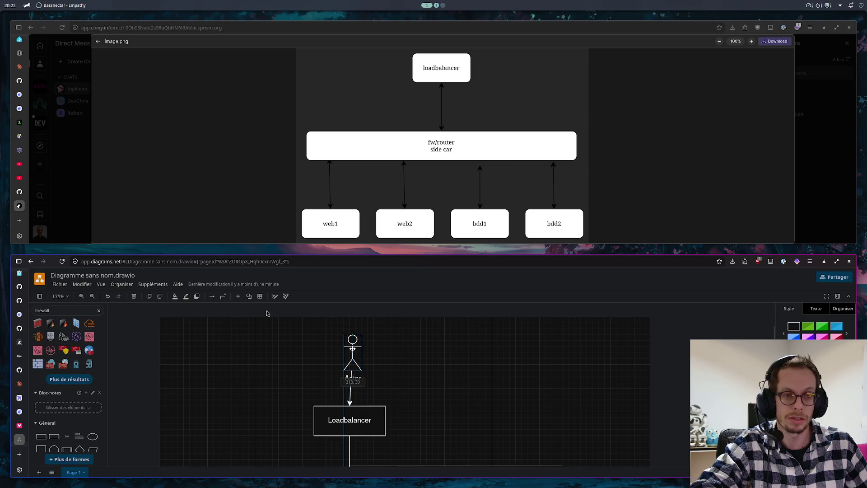
{"action": "left_click", "coordinate": [414, 379]}
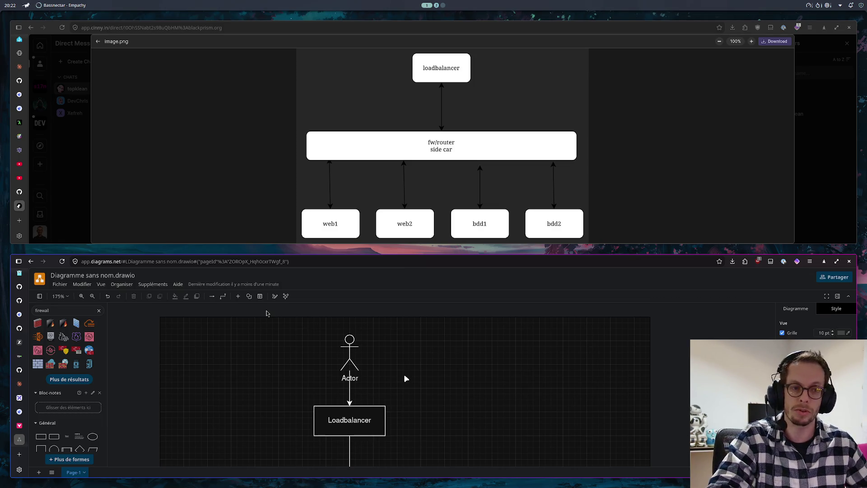
{"action": "scroll", "coordinate": [463, 389], "scroll_direction": "down", "scroll_amount": 1}
{"action": "scroll", "coordinate": [463, 389], "scroll_direction": "down", "scroll_amount": 2}
{"action": "scroll", "coordinate": [461, 385], "scroll_direction": "down", "scroll_amount": 2}
{"action": "scroll", "coordinate": [452, 404], "scroll_direction": "down", "scroll_amount": 2}
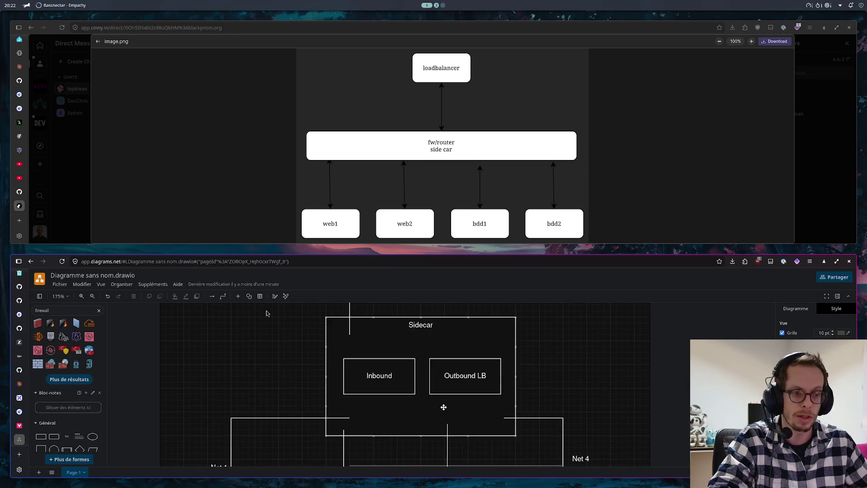
{"action": "scroll", "coordinate": [453, 401], "scroll_direction": "down", "scroll_amount": 2}
{"action": "scroll", "coordinate": [452, 401], "scroll_direction": "down", "scroll_amount": 5}
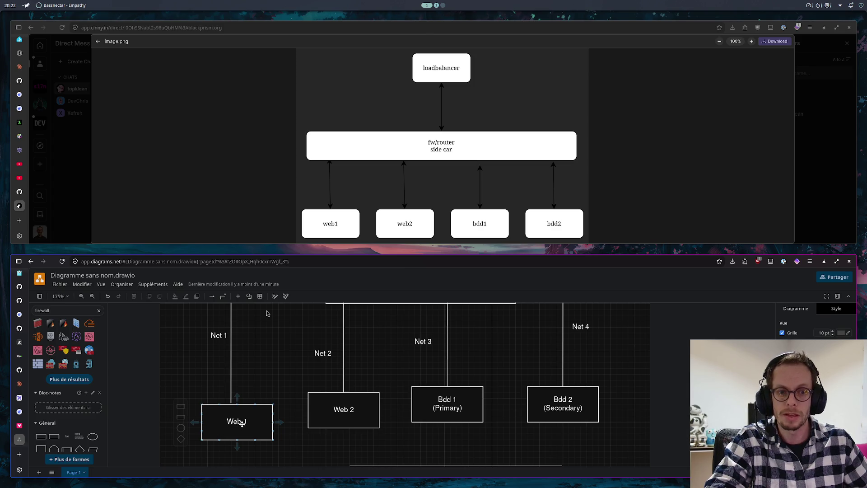
{"action": "scroll", "coordinate": [243, 425], "scroll_direction": "up", "scroll_amount": 1}
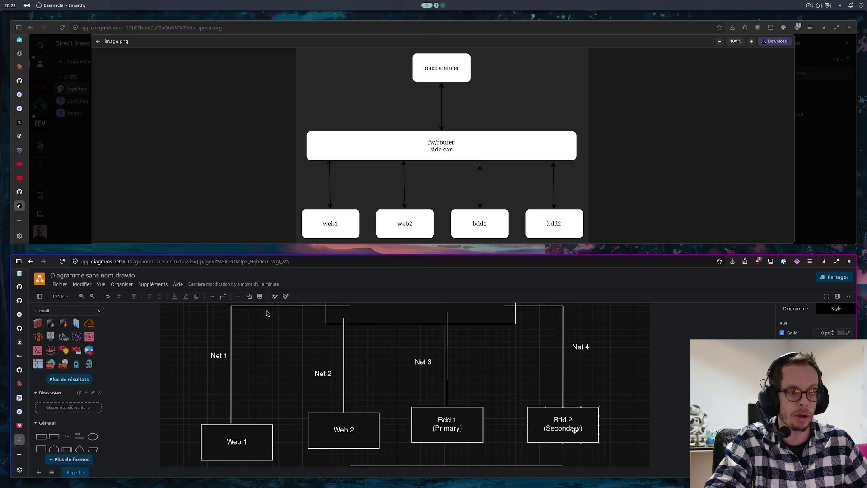
{"action": "scroll", "coordinate": [550, 428], "scroll_direction": "up", "scroll_amount": 1}
{"action": "scroll", "coordinate": [548, 424], "scroll_direction": "up", "scroll_amount": 1}
{"action": "scroll", "coordinate": [493, 403], "scroll_direction": "up", "scroll_amount": 2}
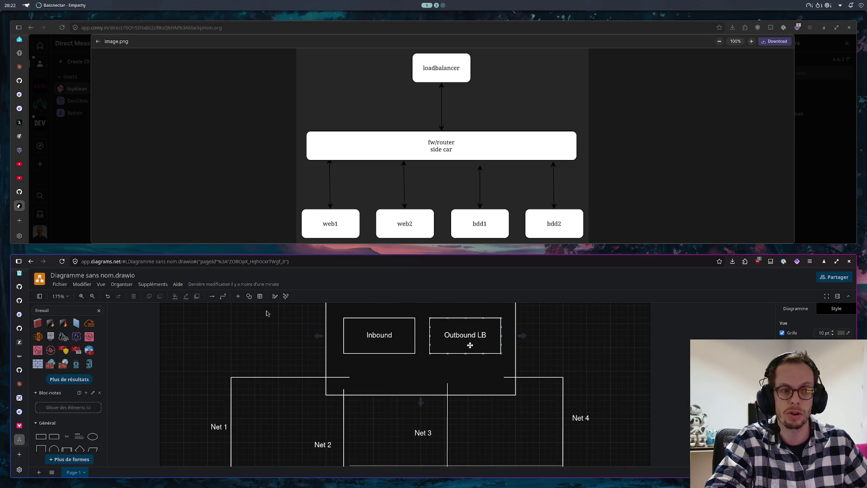
{"action": "scroll", "coordinate": [477, 343], "scroll_direction": "down", "scroll_amount": 1}
{"action": "scroll", "coordinate": [478, 347], "scroll_direction": "down", "scroll_amount": 1}
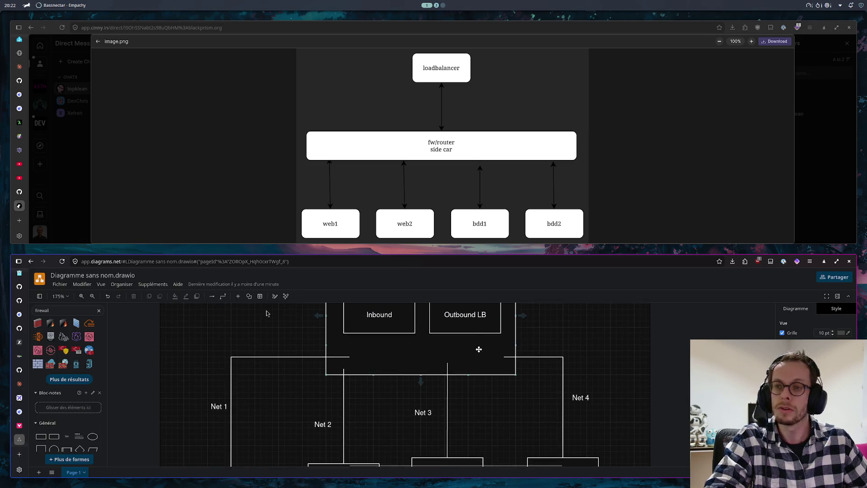
{"action": "scroll", "coordinate": [472, 356], "scroll_direction": "down", "scroll_amount": 1}
{"action": "scroll", "coordinate": [406, 433], "scroll_direction": "down", "scroll_amount": 1}
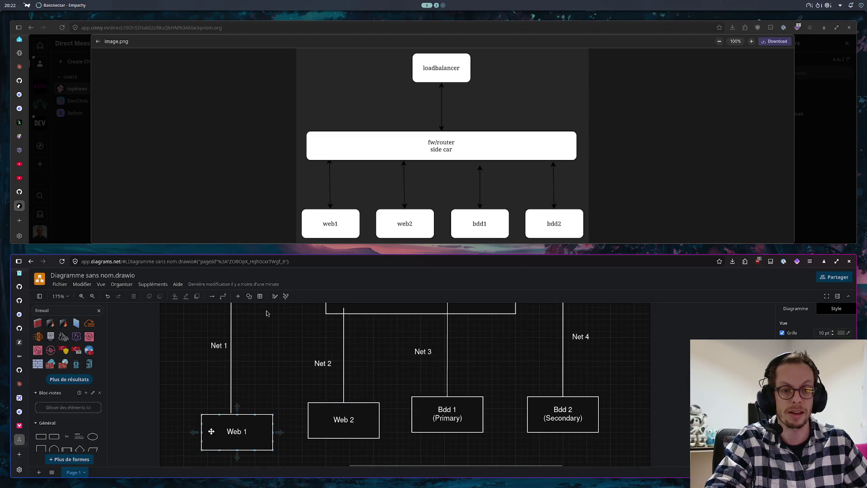
{"action": "scroll", "coordinate": [273, 397], "scroll_direction": "up", "scroll_amount": 2}
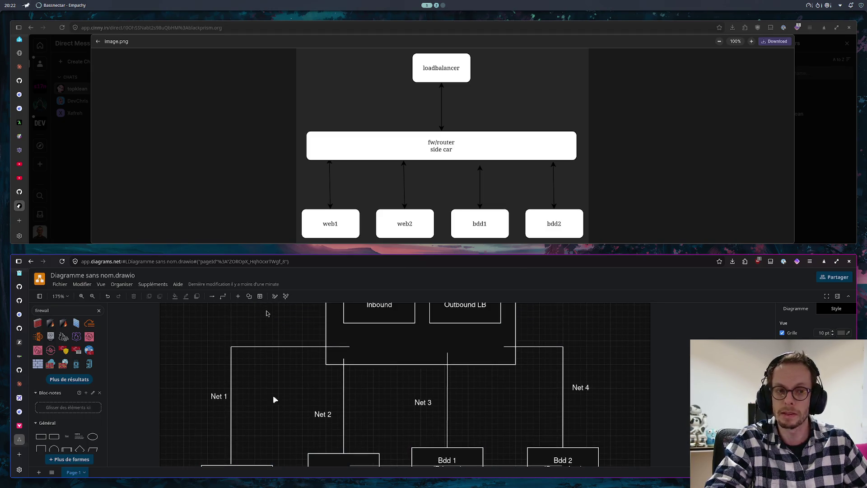
{"action": "scroll", "coordinate": [338, 398], "scroll_direction": "down", "scroll_amount": 1}
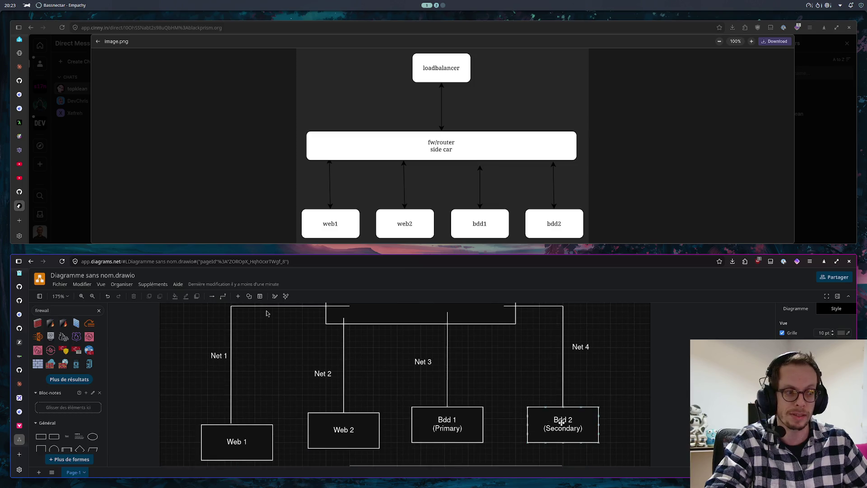
{"action": "scroll", "coordinate": [455, 406], "scroll_direction": "up", "scroll_amount": 1}
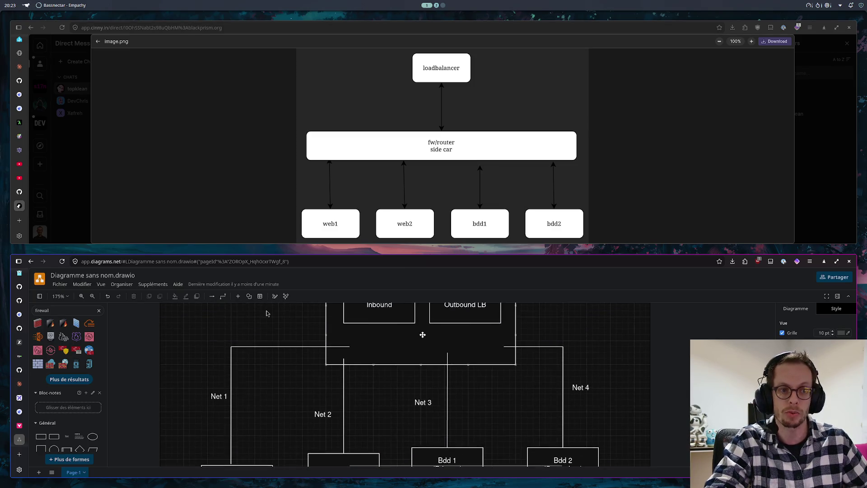
{"action": "scroll", "coordinate": [437, 373], "scroll_direction": "up", "scroll_amount": 1}
{"action": "scroll", "coordinate": [430, 363], "scroll_direction": "down", "scroll_amount": 1}
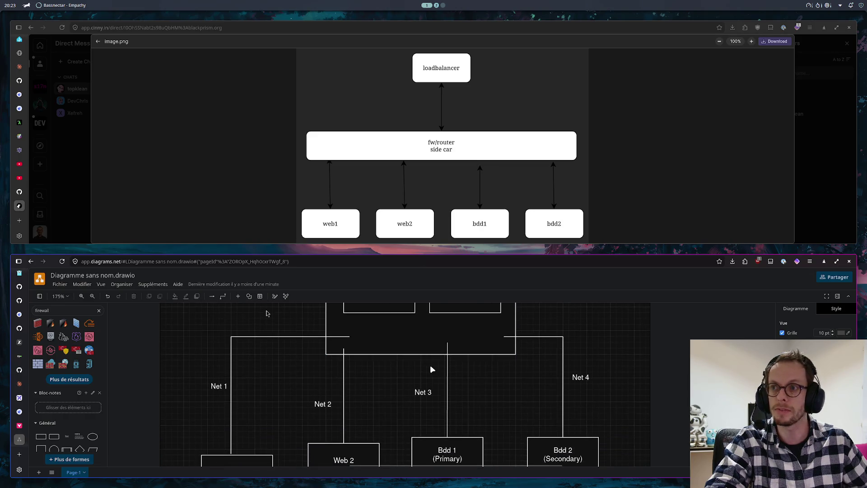
{"action": "scroll", "coordinate": [428, 365], "scroll_direction": "down", "scroll_amount": 1}
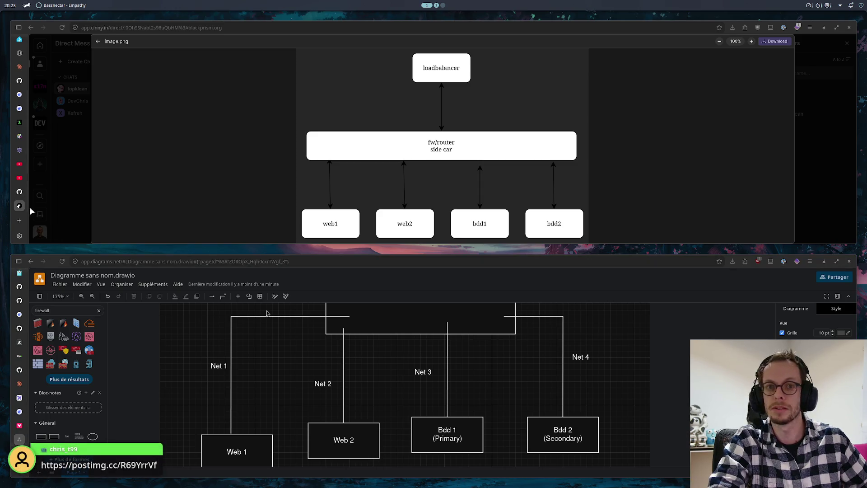
- Load the pasted postimg.cc SIDECAR diagram link in a new browser tab
{"action": "key", "text": "ctrl+n"}
{"action": "type", "text": "https://postimg.cc/R69YrrVf"}
{"action": "key", "text": "Return"}
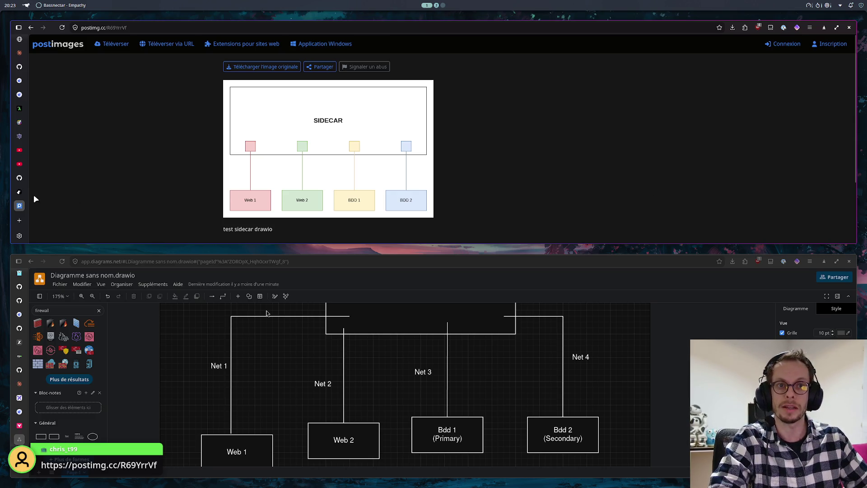
- Return to the Cinny chat and close the full-size image view
{"action": "left_click", "coordinate": [21, 191]}
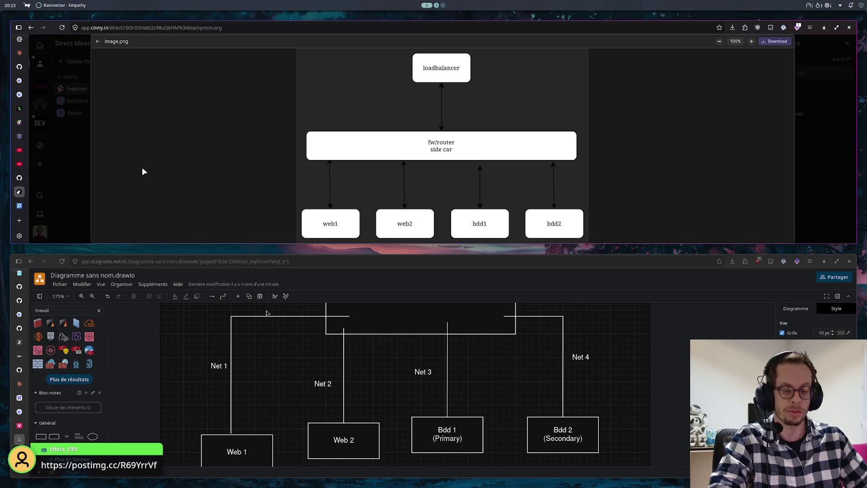
{"action": "left_click", "coordinate": [109, 131]}
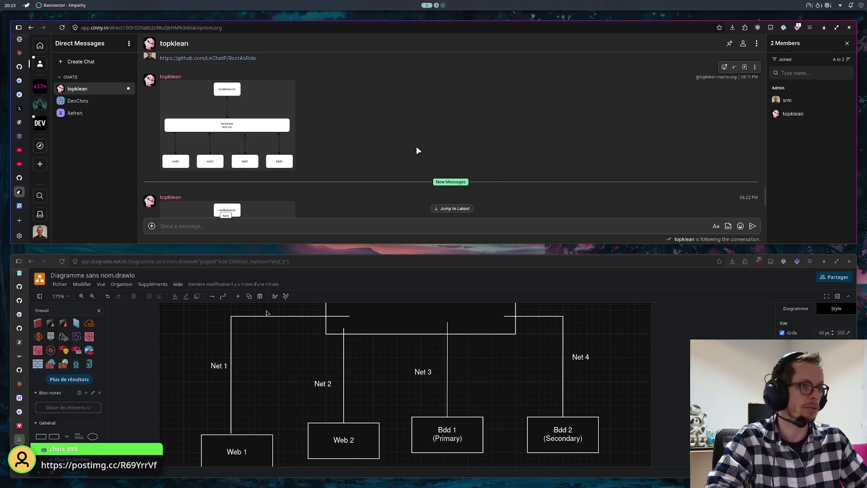
- Open the newer Net1–Net5 diagram from the topklean chat at full size
{"action": "left_click_drag", "start_coordinate": [417, 151], "coordinate": [505, 165]}
{"action": "scroll", "coordinate": [322, 132], "scroll_direction": "down", "scroll_amount": 3}
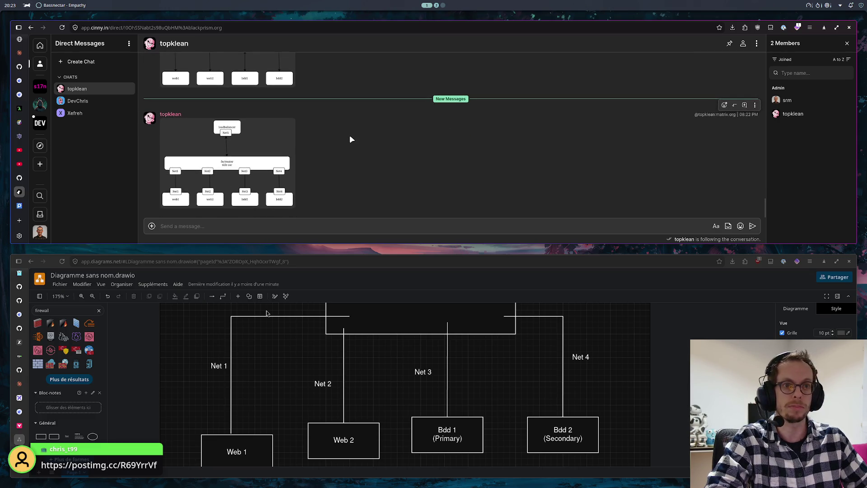
{"action": "left_click", "coordinate": [210, 149]}
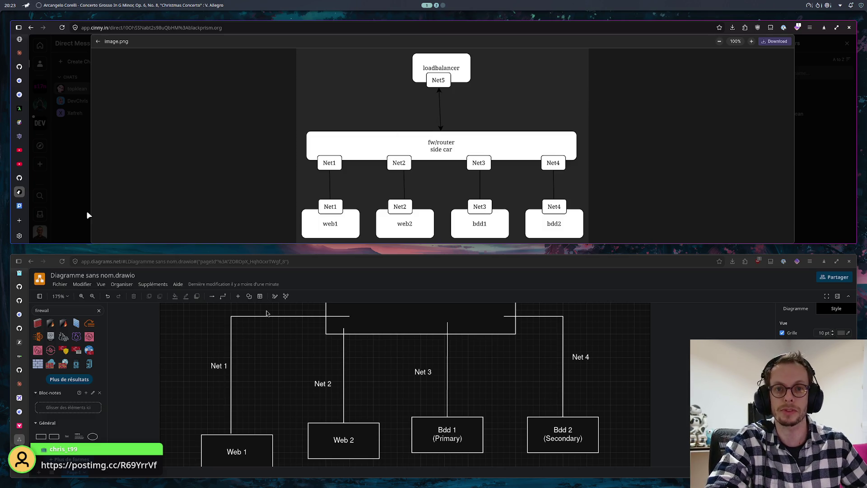
- Flip between the Postimages SIDECAR page and Cinny's sketch, then hide the browser
{"action": "left_click", "coordinate": [19, 206]}
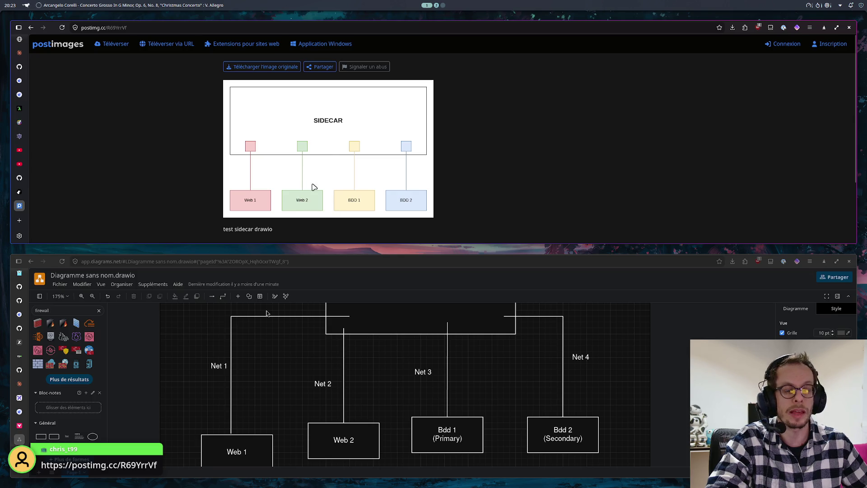
{"action": "scroll", "coordinate": [344, 354], "scroll_direction": "up", "scroll_amount": 2}
{"action": "scroll", "coordinate": [344, 354], "scroll_direction": "up", "scroll_amount": 3}
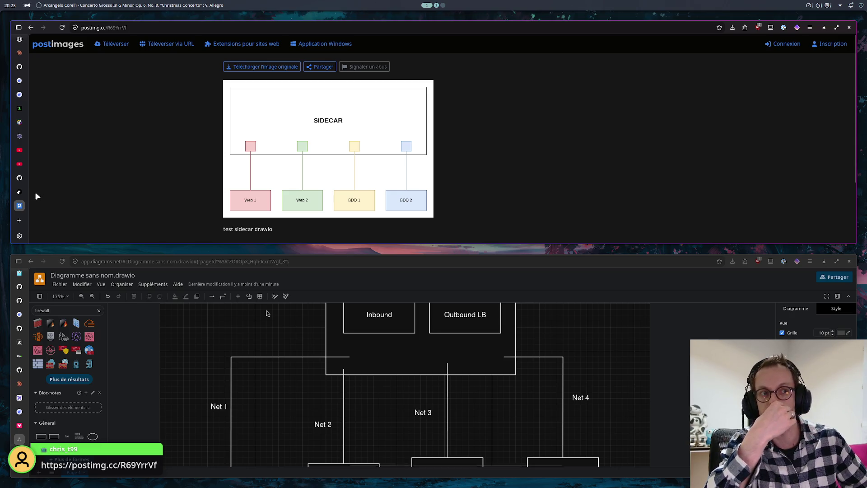
{"action": "scroll", "coordinate": [369, 355], "scroll_direction": "down", "scroll_amount": 2}
{"action": "scroll", "coordinate": [369, 356], "scroll_direction": "up", "scroll_amount": 1}
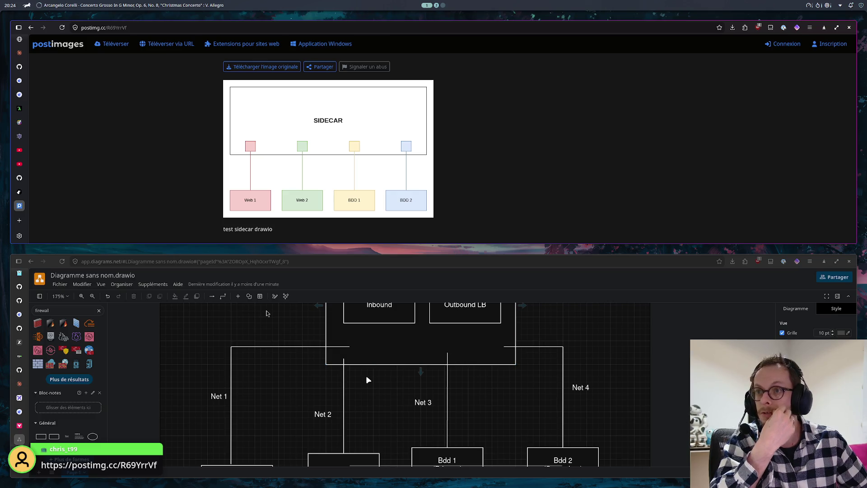
{"action": "left_click", "coordinate": [18, 191]}
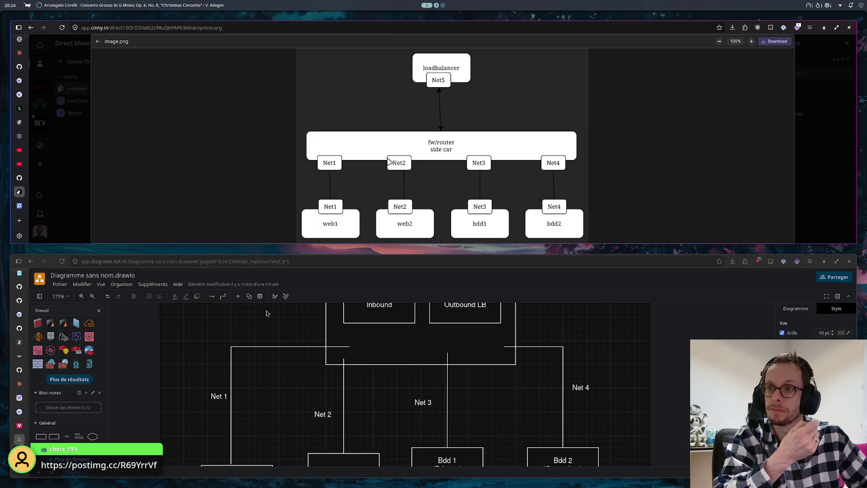
{"action": "left_click", "coordinate": [23, 208]}
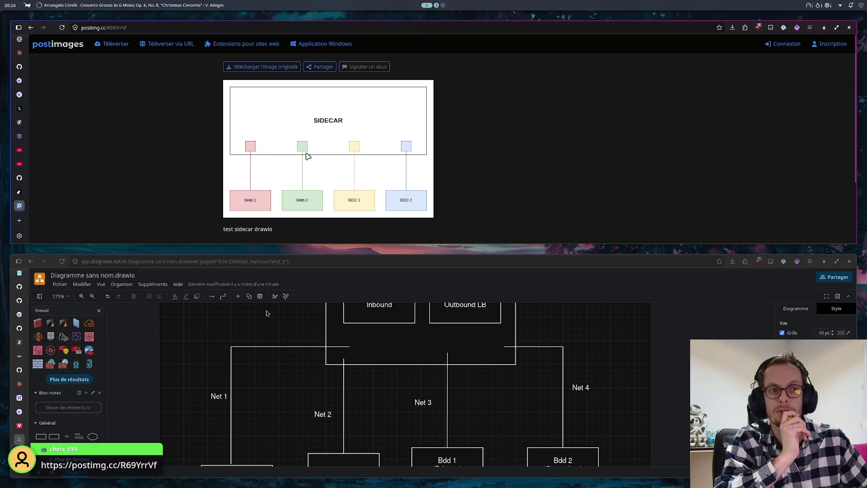
{"action": "left_click", "coordinate": [23, 192]}
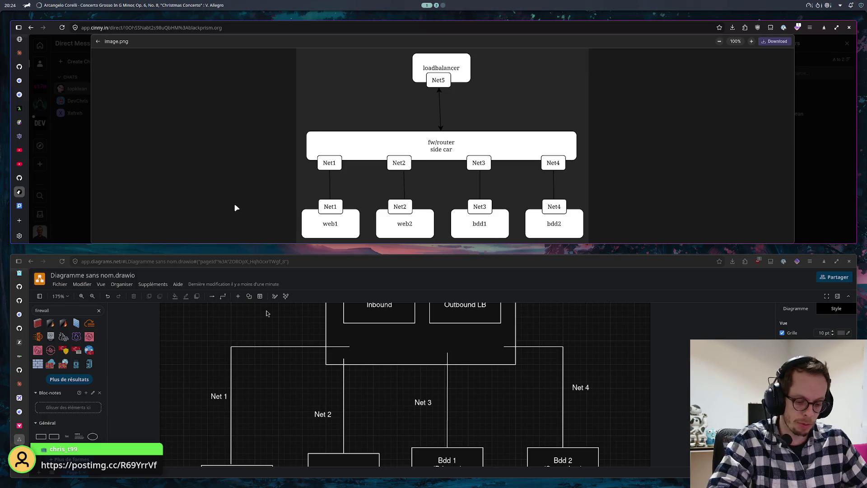
{"action": "key", "text": "super+shift+2"}
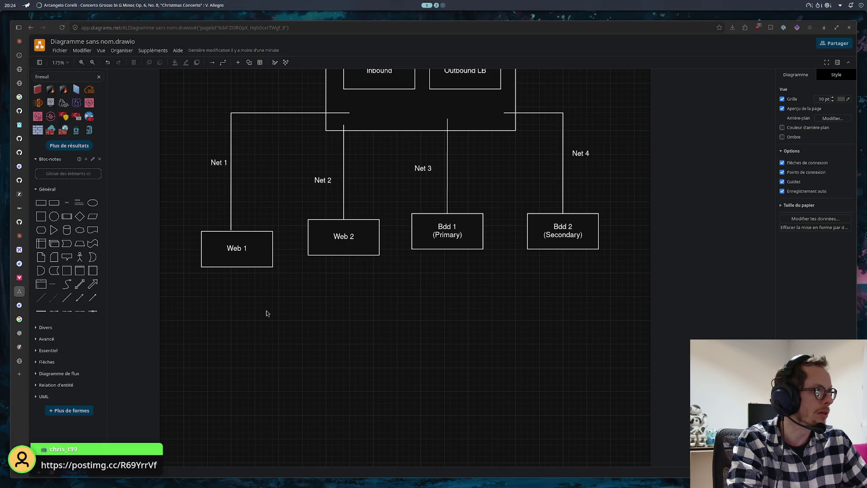
{"action": "scroll", "coordinate": [483, 355], "scroll_direction": "up", "scroll_amount": 2}
{"action": "scroll", "coordinate": [488, 345], "scroll_direction": "up", "scroll_amount": 2}
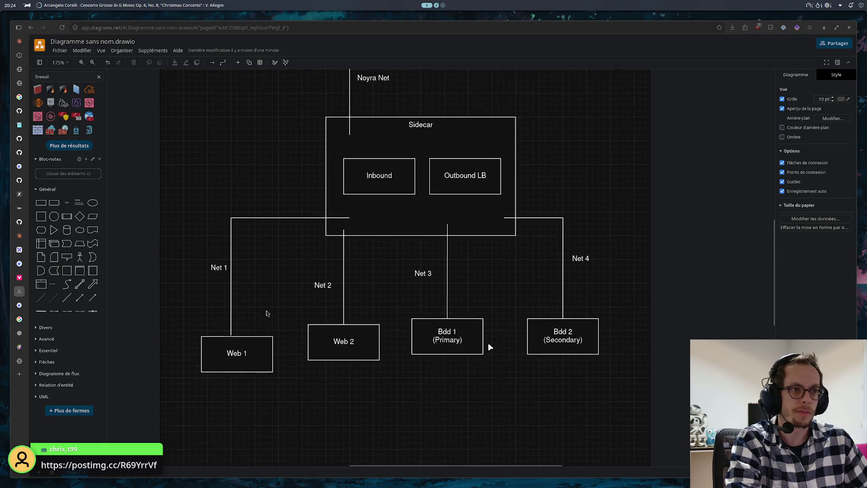
{"action": "scroll", "coordinate": [490, 347], "scroll_direction": "up", "scroll_amount": 2}
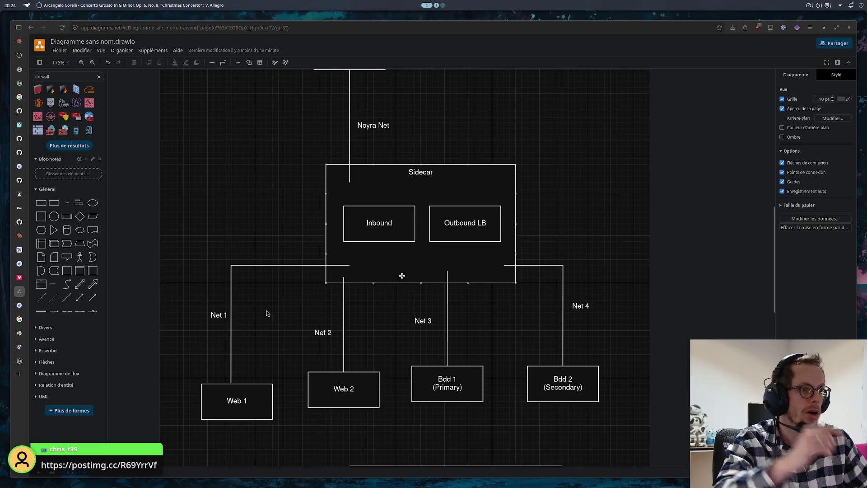
- Stretch the Sidecar container left and right to cover Net 1 through Net 4
{"action": "left_click", "coordinate": [330, 225]}
{"action": "mouse_move", "coordinate": [319, 224]}
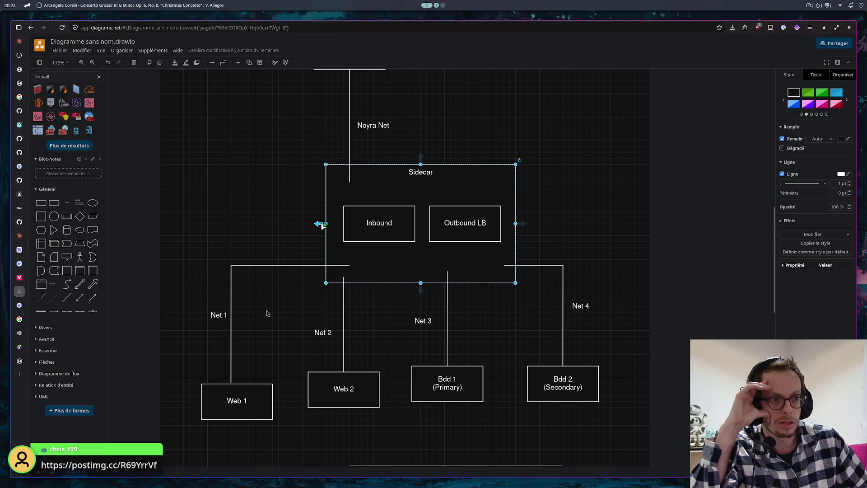
{"action": "left_click_drag", "start_coordinate": [327, 222], "coordinate": [228, 218]}
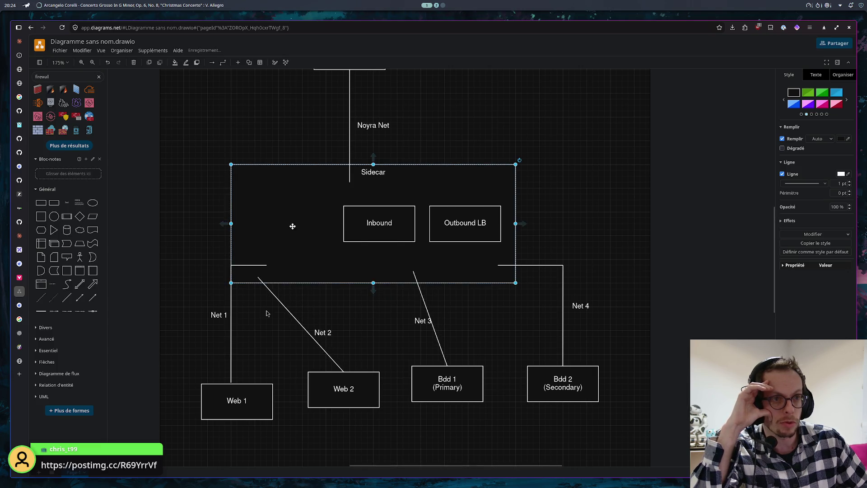
{"action": "left_click_drag", "start_coordinate": [516, 223], "coordinate": [611, 228]}
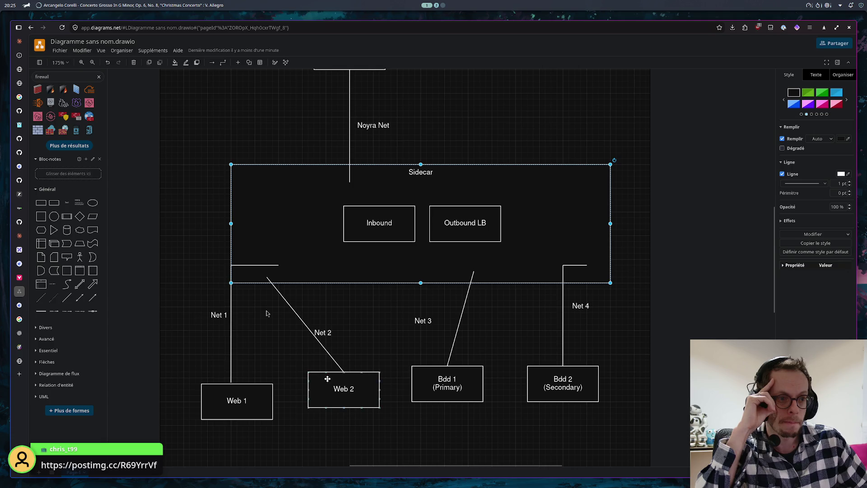
- Shift Bdd 2 slightly and connect Net 4's lower end onto it
{"action": "left_click_drag", "start_coordinate": [570, 371], "coordinate": [582, 376]}
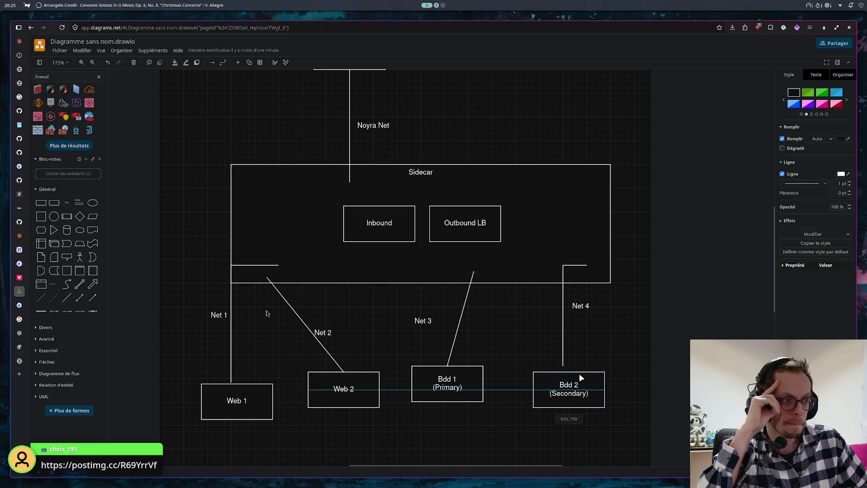
{"action": "left_click", "coordinate": [565, 365]}
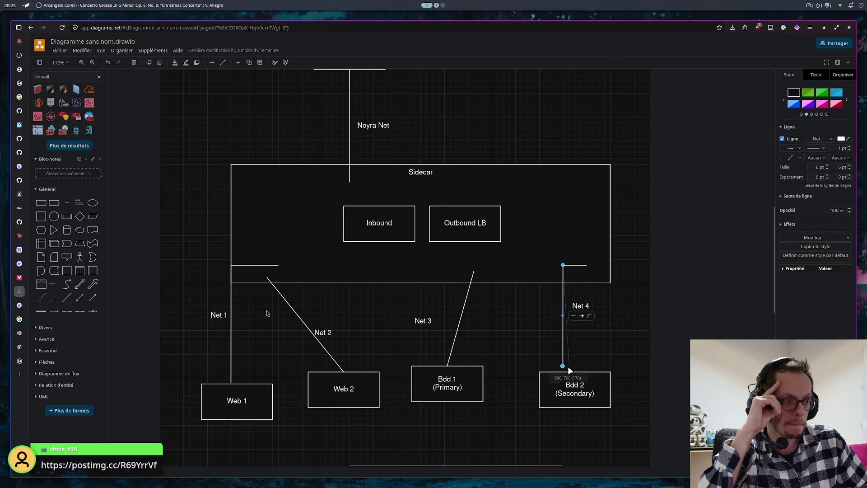
{"action": "left_click_drag", "start_coordinate": [564, 365], "coordinate": [575, 372]}
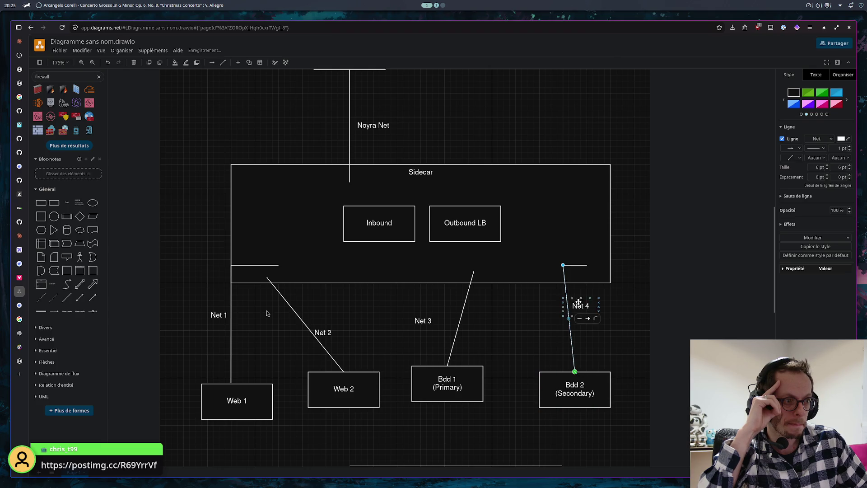
{"action": "left_click", "coordinate": [576, 266]}
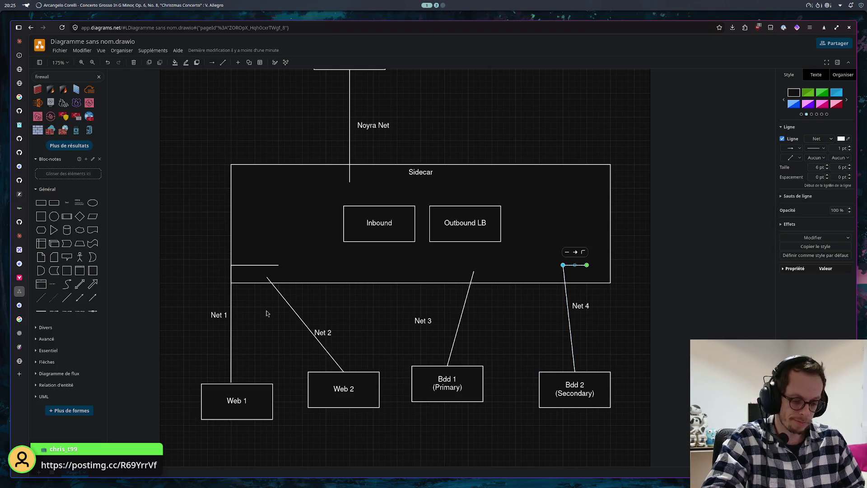
{"action": "left_click", "coordinate": [266, 313]}
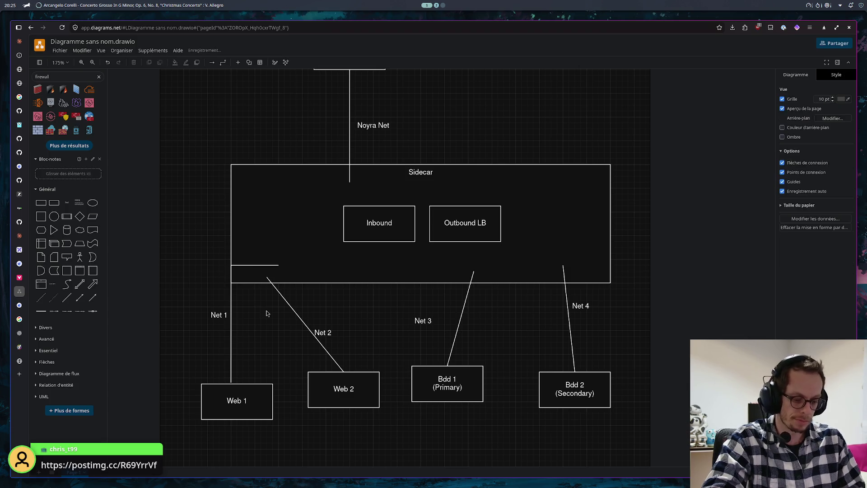
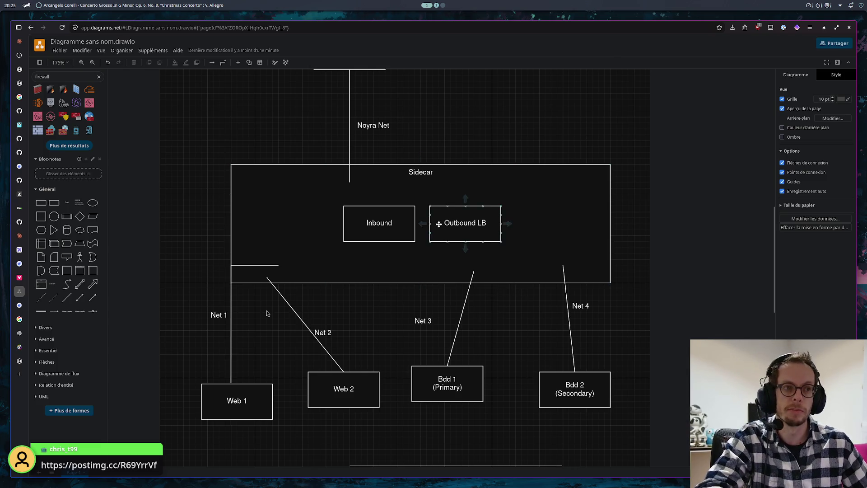
- Edit the Sidecar container's 'Service Mesh' label text and deselect the container
{"action": "double_click", "coordinate": [420, 174]}
{"action": "type", "text": "S"}
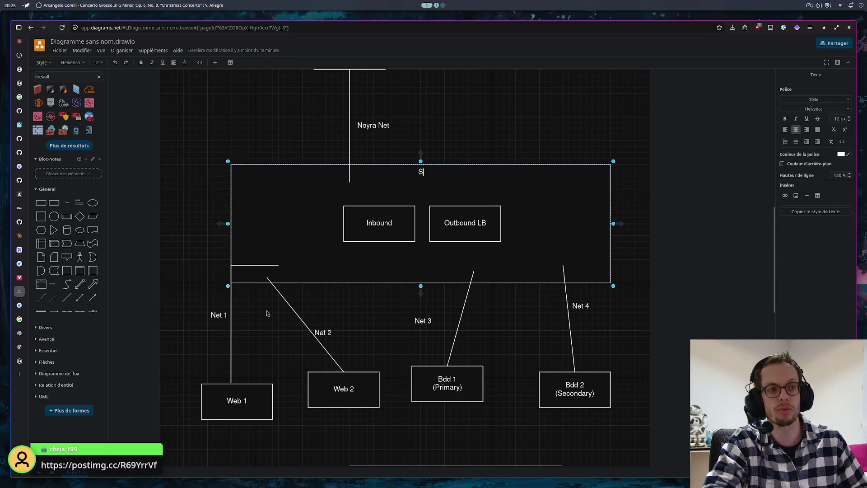
{"action": "type", "text": "ervice Mesh"}
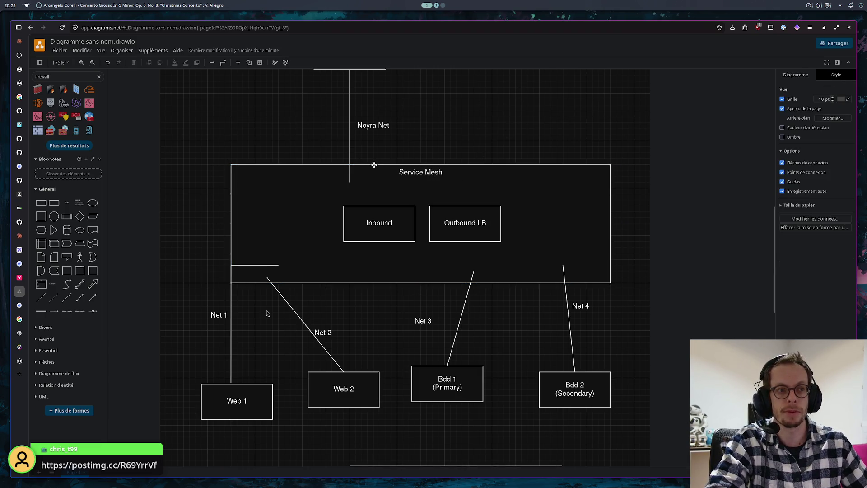
{"action": "triple_click", "coordinate": [426, 172]}
{"action": "key", "text": "Escape"}
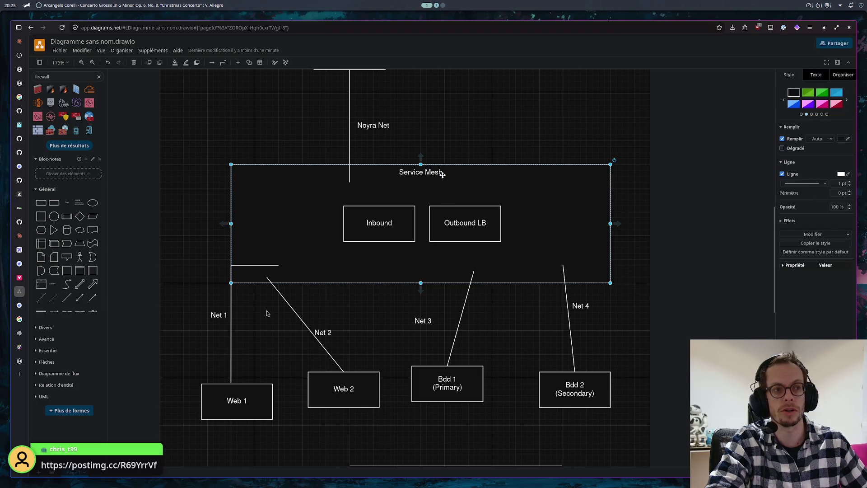
{"action": "double_click", "coordinate": [440, 172]}
{"action": "type", "text": "S"}
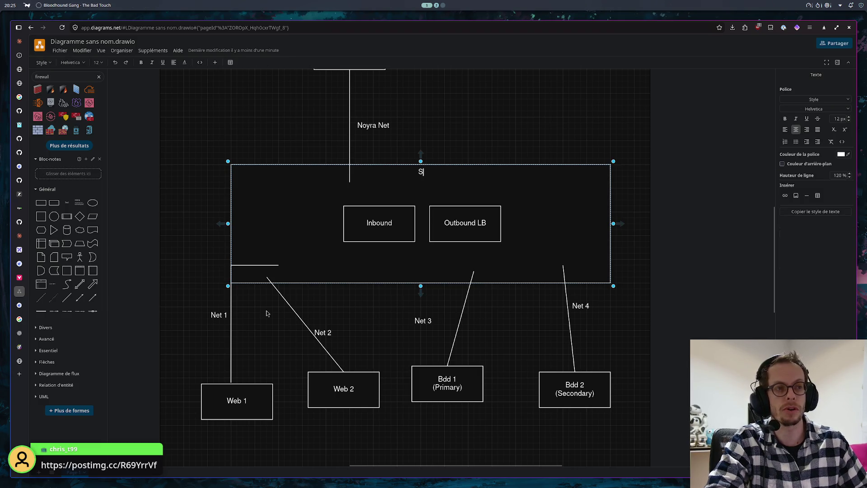
{"action": "type", "text": "idecar"}
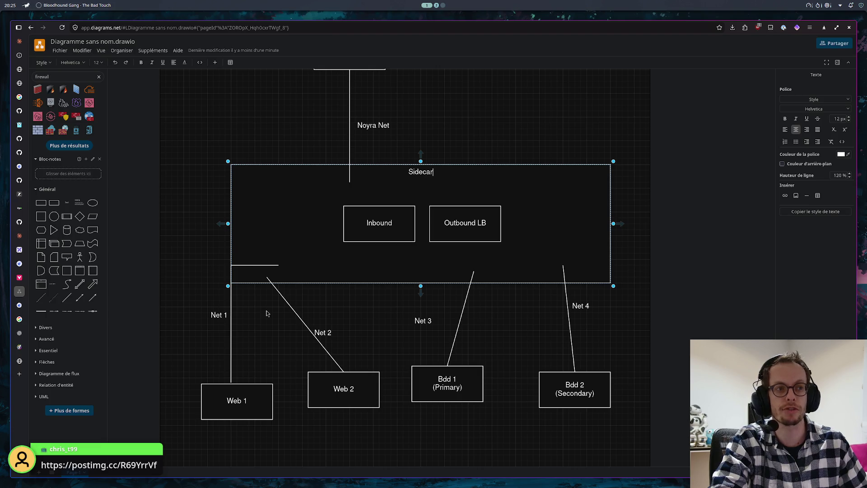
{"action": "left_click", "coordinate": [468, 116]}
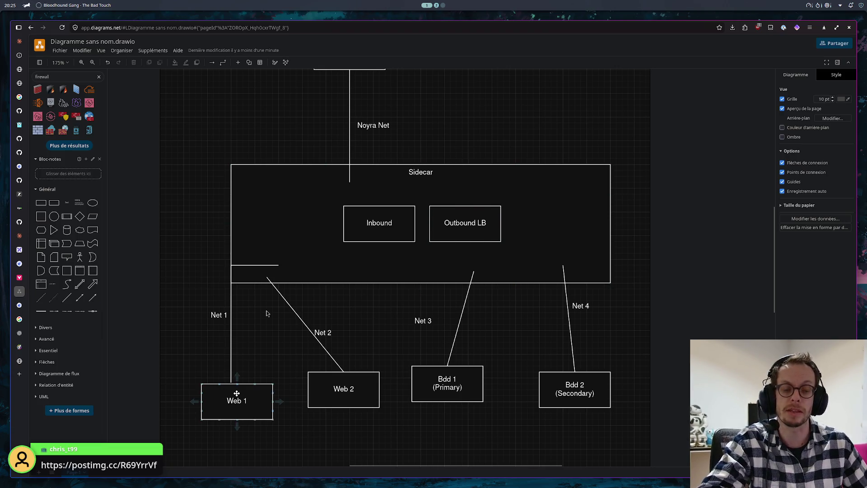
- Reattach the Net 4 link's top end to Sidecar's bottom edge, nudging its label aside
{"action": "left_click", "coordinate": [565, 287]}
{"action": "left_click_drag", "start_coordinate": [580, 305], "coordinate": [605, 319]}
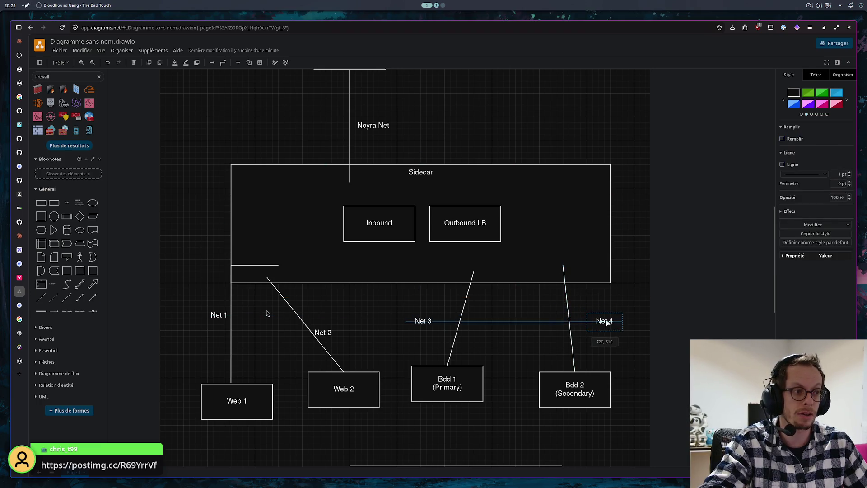
{"action": "left_click_drag", "start_coordinate": [563, 266], "coordinate": [574, 283]}
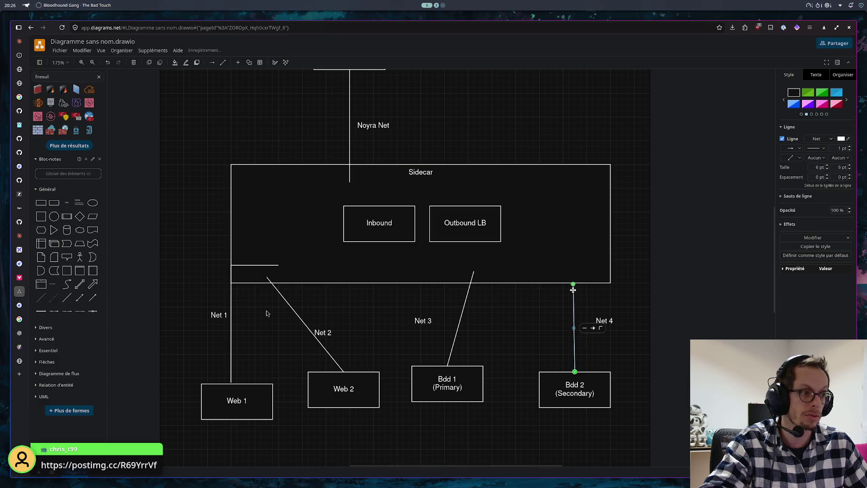
{"action": "left_click", "coordinate": [527, 314]}
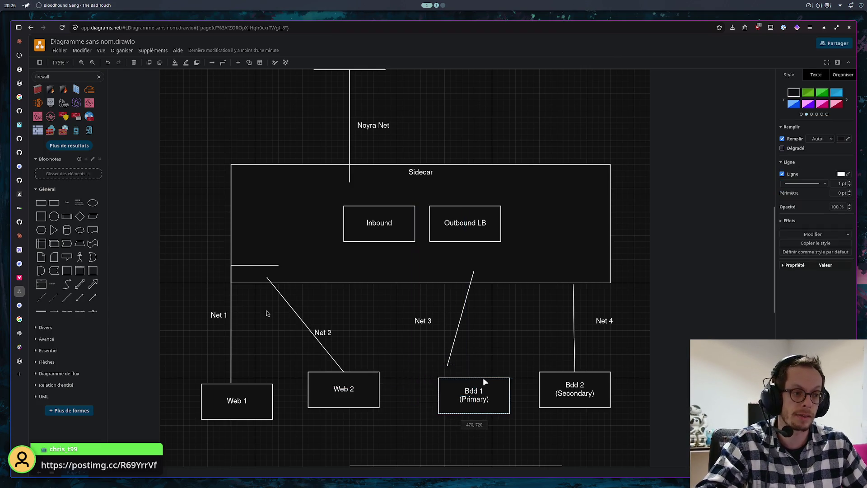
- Shift Bdd 1 right, delete Net 3 and redraw it as a vertical line from Bdd 1 to Sidecar
{"action": "left_click_drag", "start_coordinate": [458, 368], "coordinate": [491, 373]}
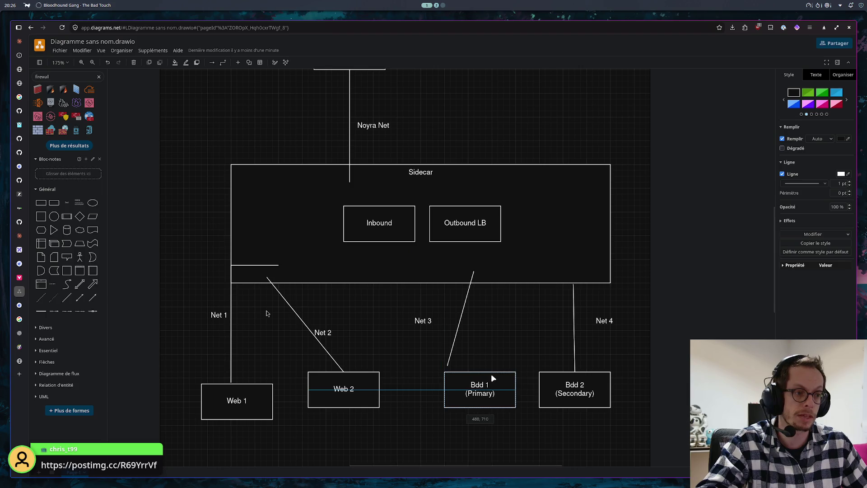
{"action": "left_click", "coordinate": [453, 347]}
{"action": "left_click_drag", "start_coordinate": [460, 319], "coordinate": [467, 353]}
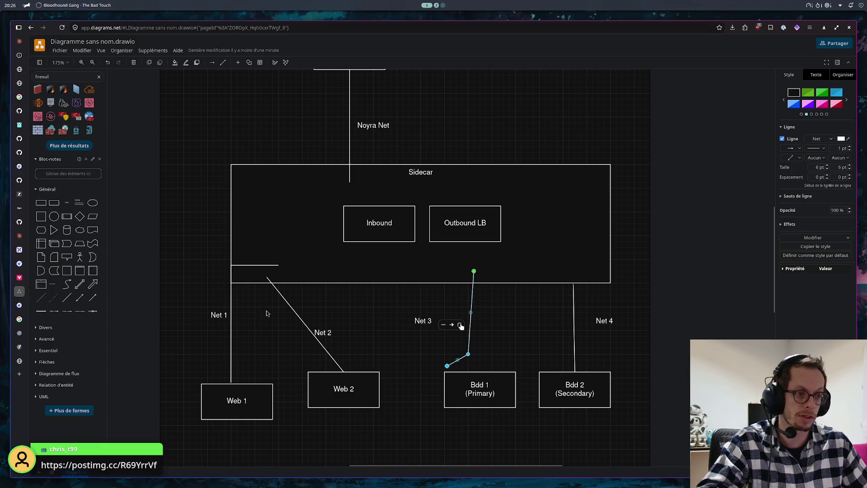
{"action": "key", "text": "Delete"}
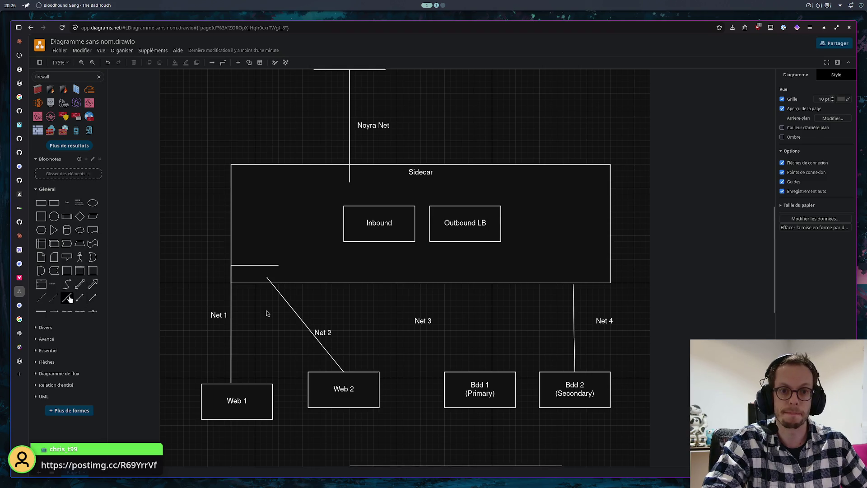
{"action": "left_click_drag", "start_coordinate": [68, 298], "coordinate": [476, 338]}
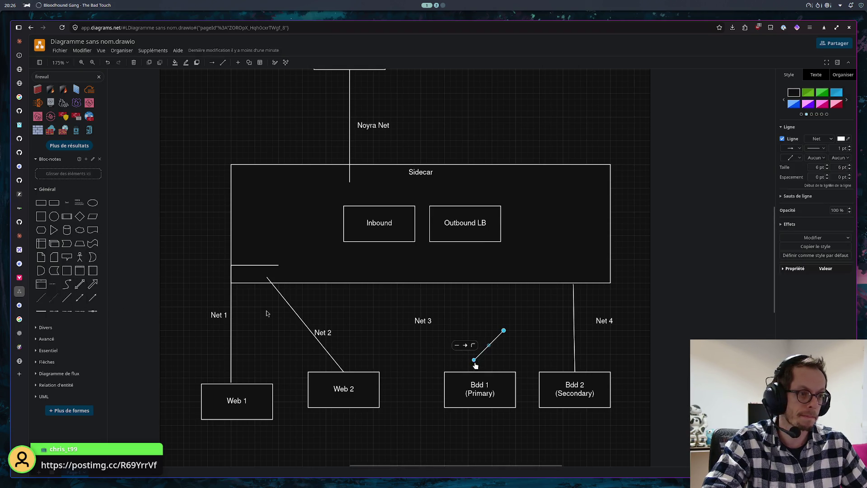
{"action": "left_click_drag", "start_coordinate": [478, 373], "coordinate": [479, 372]}
{"action": "left_click_drag", "start_coordinate": [504, 331], "coordinate": [480, 284]}
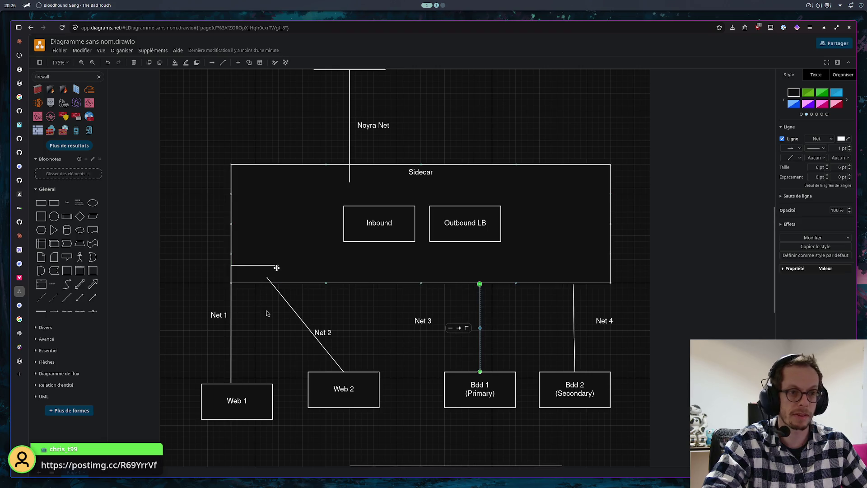
- Move Net 2's top end onto Sidecar's bottom edge so it runs straight down to Web 2
{"action": "left_click", "coordinate": [267, 280]}
{"action": "left_click_drag", "start_coordinate": [267, 281], "coordinate": [343, 283]}
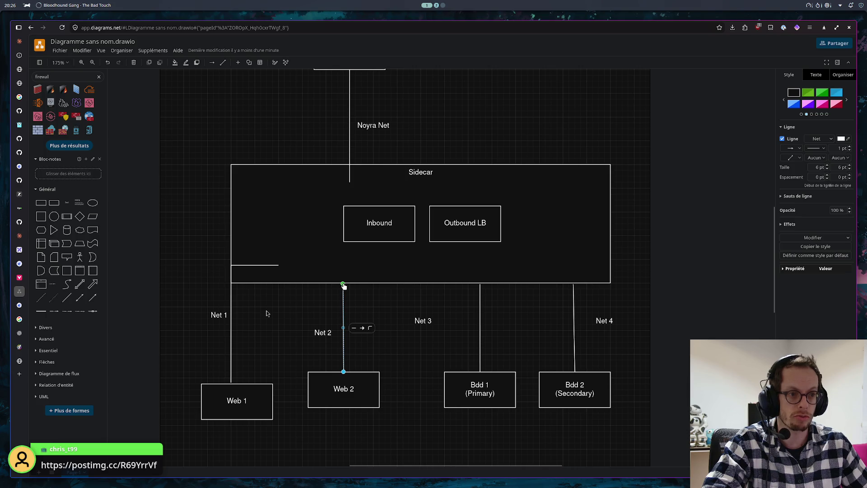
{"action": "left_click_drag", "start_coordinate": [343, 285], "coordinate": [343, 284]}
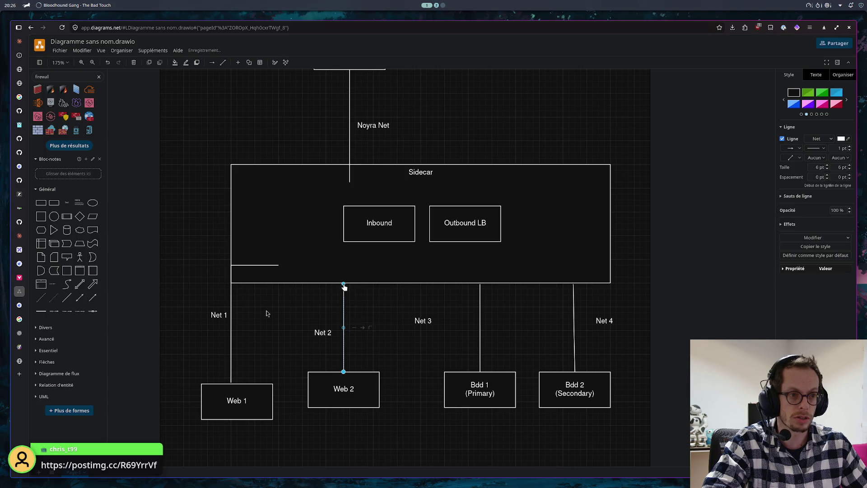
{"action": "left_click", "coordinate": [364, 313]}
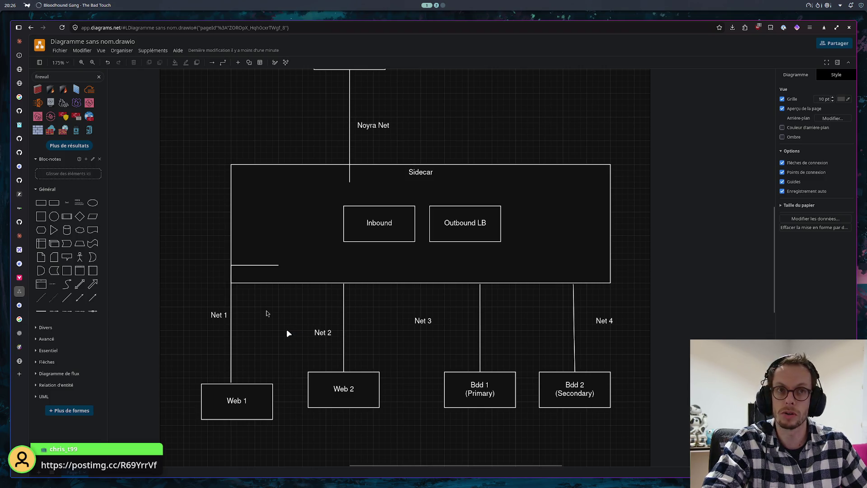
- Drag the stray short line out of the Sidecar box and delete it
{"action": "left_click", "coordinate": [261, 265]}
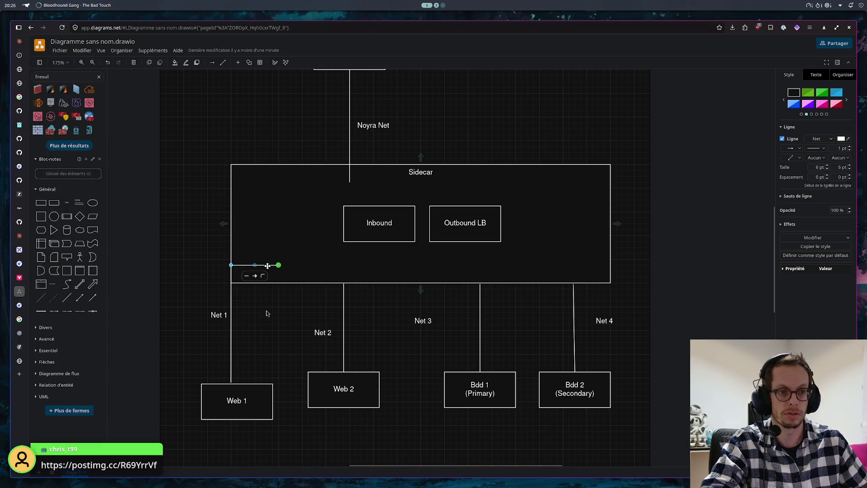
{"action": "left_click_drag", "start_coordinate": [268, 265], "coordinate": [198, 289]}
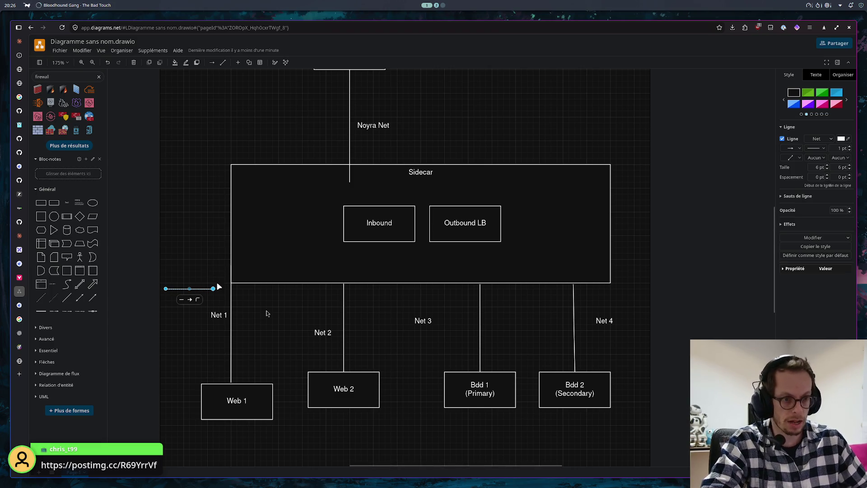
{"action": "left_click_drag", "start_coordinate": [212, 314], "coordinate": [199, 288]}
{"action": "left_click", "coordinate": [199, 288]}
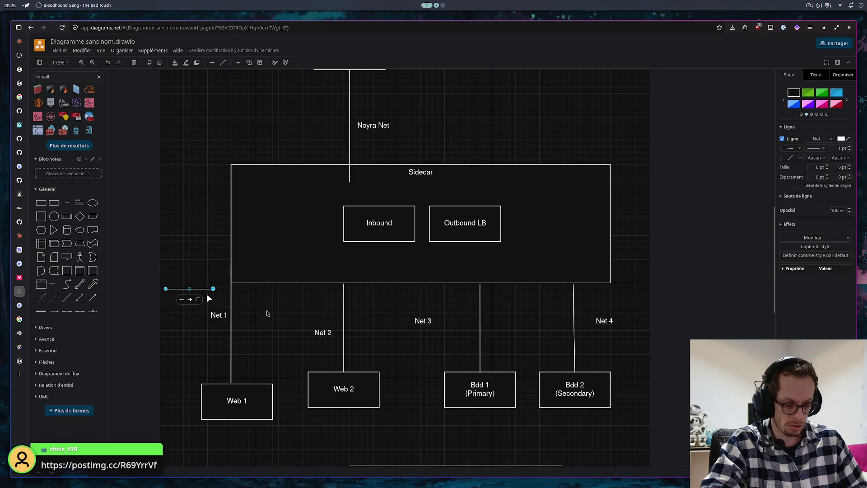
{"action": "key", "text": "Delete"}
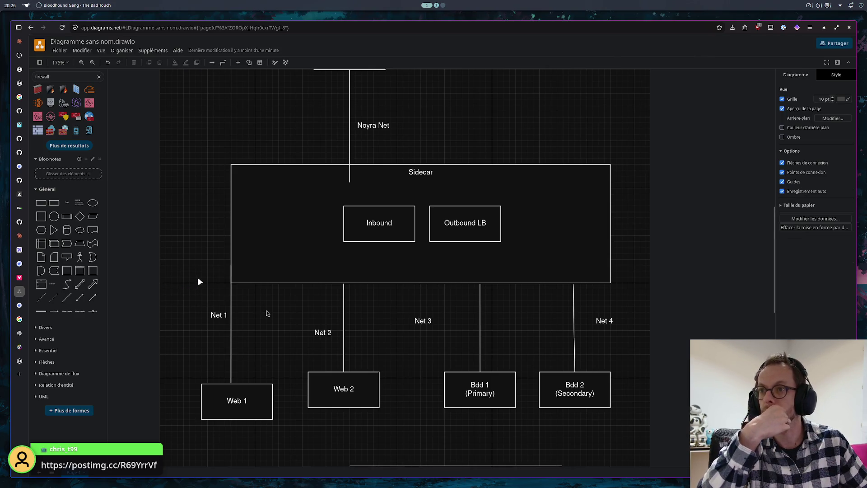
- Attach Net 1's top end to Sidecar's bottom edge so it rises straight from Web 1
{"action": "left_click", "coordinate": [231, 296]}
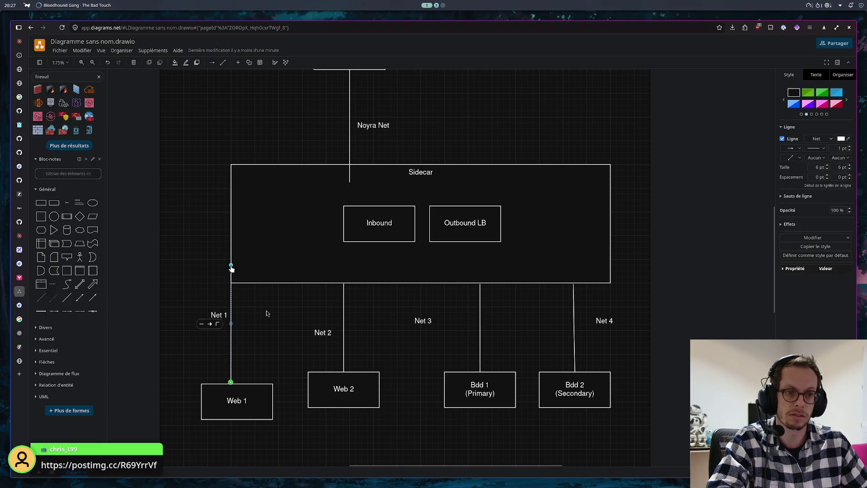
{"action": "left_click_drag", "start_coordinate": [231, 268], "coordinate": [232, 288]}
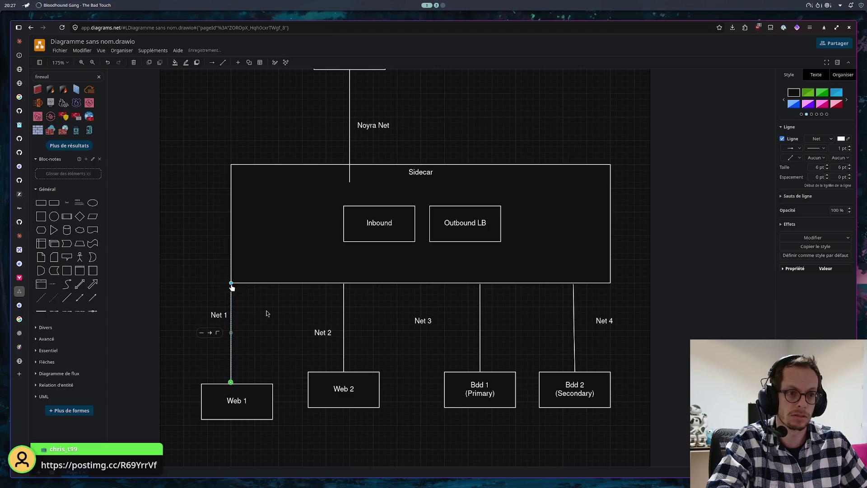
{"action": "left_click", "coordinate": [267, 313]}
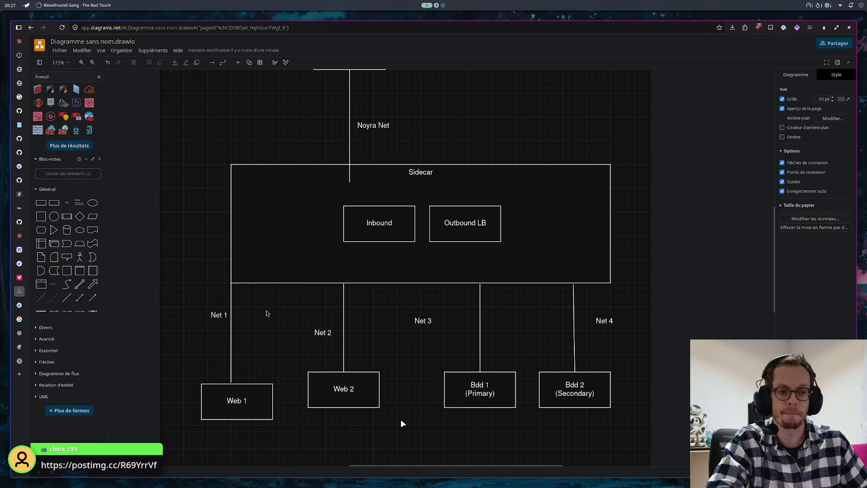
{"action": "left_click_drag", "start_coordinate": [403, 421], "coordinate": [292, 286]}
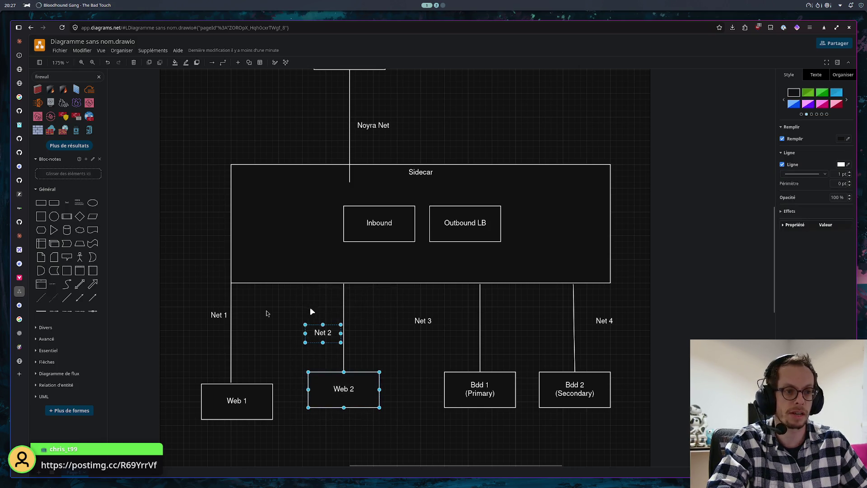
- Shift Web 2 and Net 2's endpoints right so the link runs straight down
{"action": "left_click", "coordinate": [354, 300]}
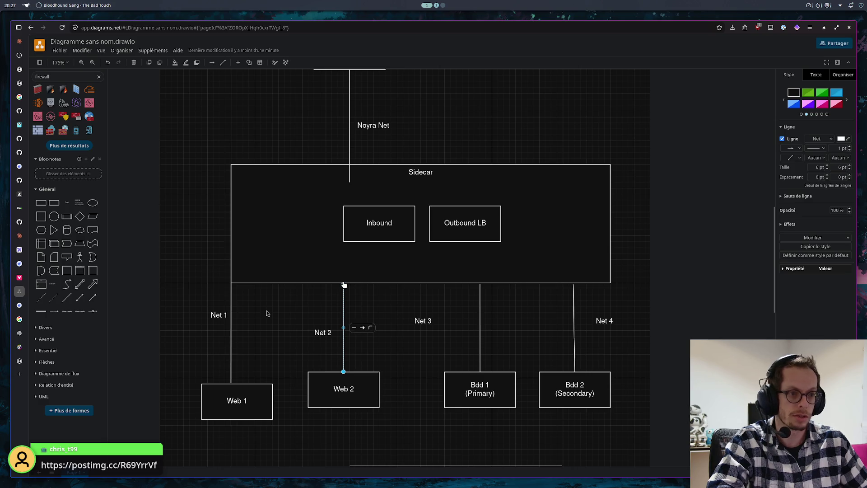
{"action": "left_click_drag", "start_coordinate": [345, 285], "coordinate": [363, 283]}
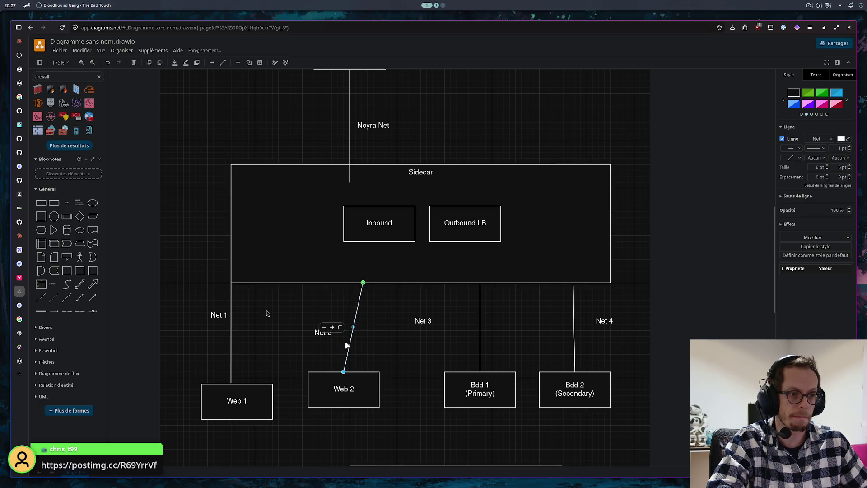
{"action": "left_click_drag", "start_coordinate": [359, 373], "coordinate": [377, 374]}
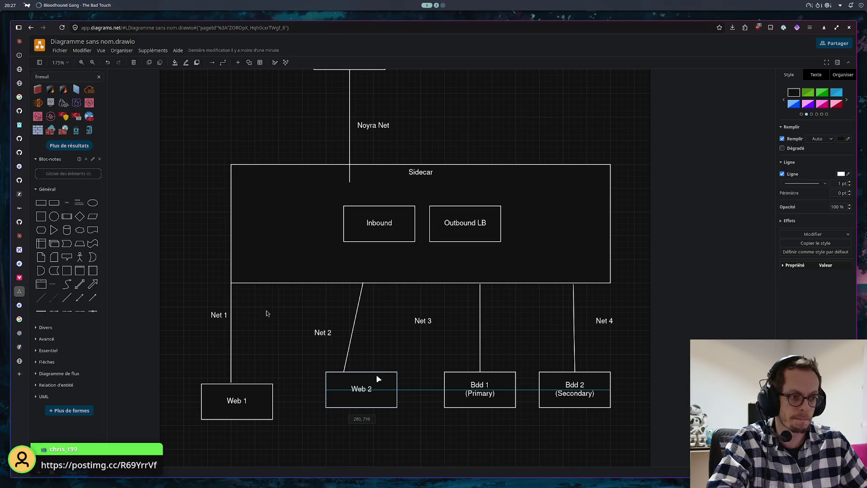
{"action": "left_click", "coordinate": [344, 373]}
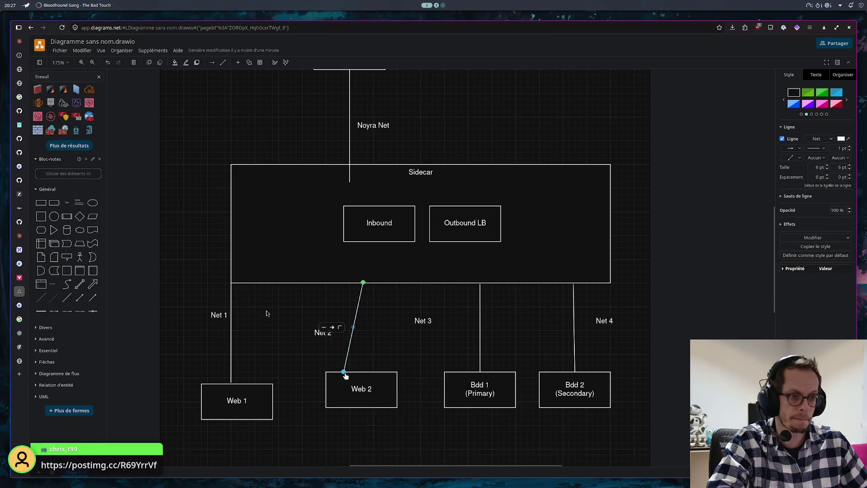
{"action": "left_click_drag", "start_coordinate": [345, 374], "coordinate": [362, 373]}
- Place the Net 3 and Net 4 labels beside their vertical lines
{"action": "left_click_drag", "start_coordinate": [426, 322], "coordinate": [466, 335]}
{"action": "left_click_drag", "start_coordinate": [603, 323], "coordinate": [558, 332]}
{"action": "left_click_drag", "start_coordinate": [322, 332], "coordinate": [343, 333]}
- Raise Web 1 level with Web 2 and set the Net 1 label beside its line
{"action": "left_click_drag", "start_coordinate": [247, 387], "coordinate": [251, 383]}
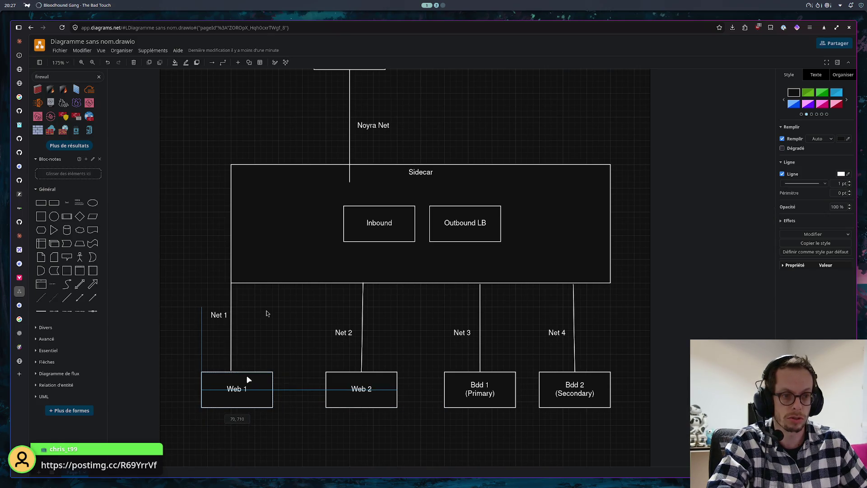
{"action": "left_click_drag", "start_coordinate": [251, 383], "coordinate": [246, 375]}
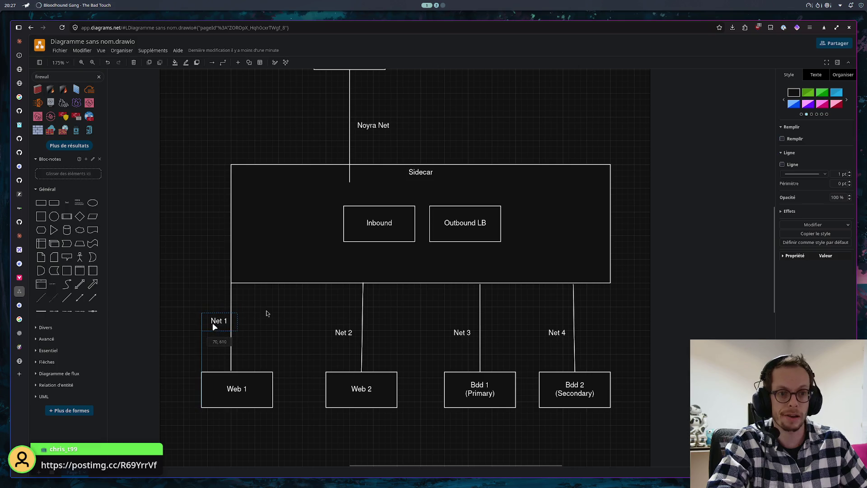
{"action": "left_click_drag", "start_coordinate": [216, 315], "coordinate": [212, 323]}
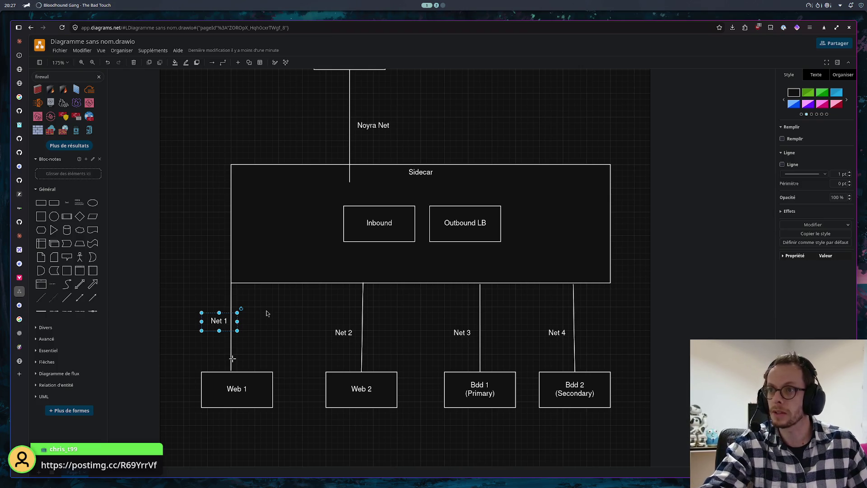
{"action": "left_click_drag", "start_coordinate": [219, 320], "coordinate": [213, 326]}
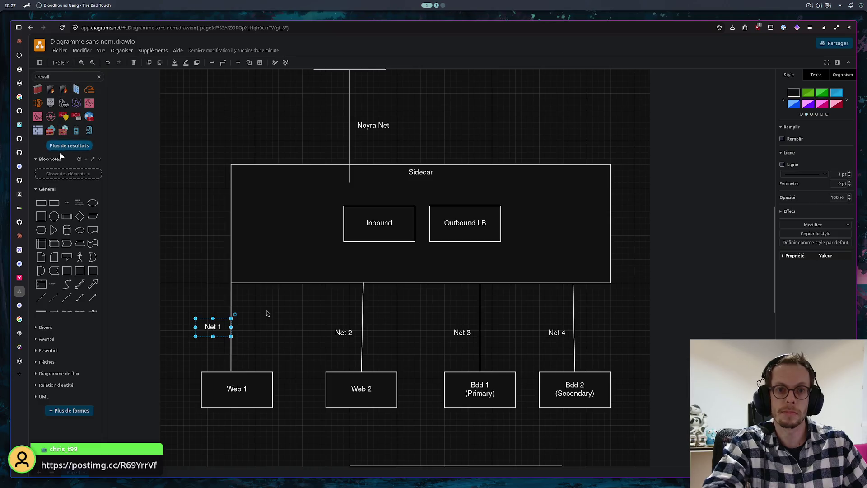
- Add a small rectangle tag labelled Net 1 on Sidecar's bottom edge
{"action": "left_click", "coordinate": [41, 202]}
{"action": "left_click_drag", "start_coordinate": [423, 264], "coordinate": [271, 311]}
{"action": "left_click_drag", "start_coordinate": [319, 326], "coordinate": [313, 330]}
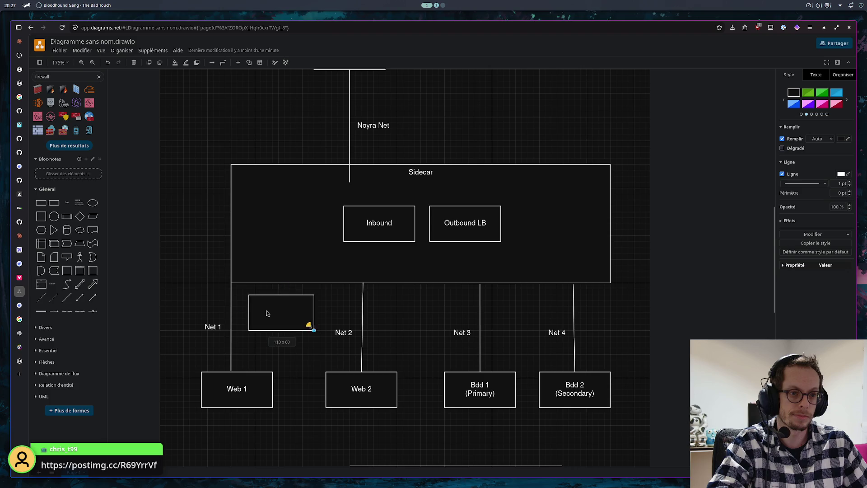
{"action": "left_click_drag", "start_coordinate": [266, 313], "coordinate": [267, 313]}
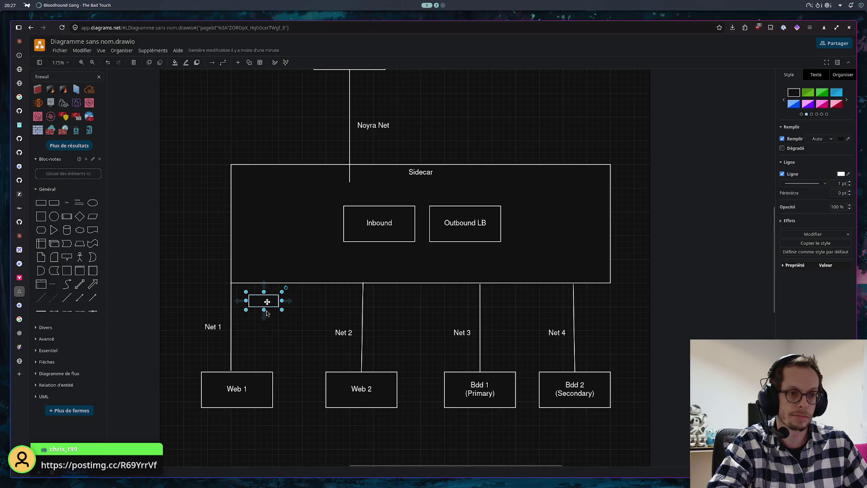
{"action": "type", "text": "Net 1"}
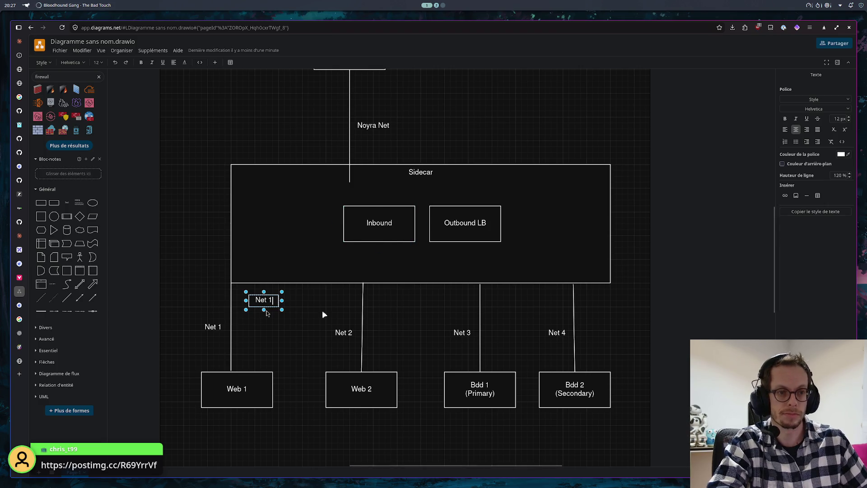
{"action": "left_click", "coordinate": [318, 310]}
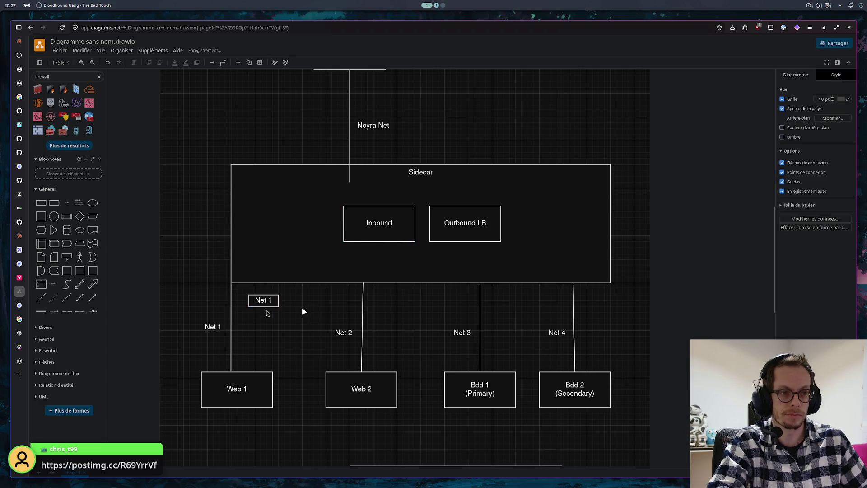
- Reconnect the Web 1 line's top end to the new Net 1 tag and nudge Web 1 right
{"action": "left_click", "coordinate": [231, 286]}
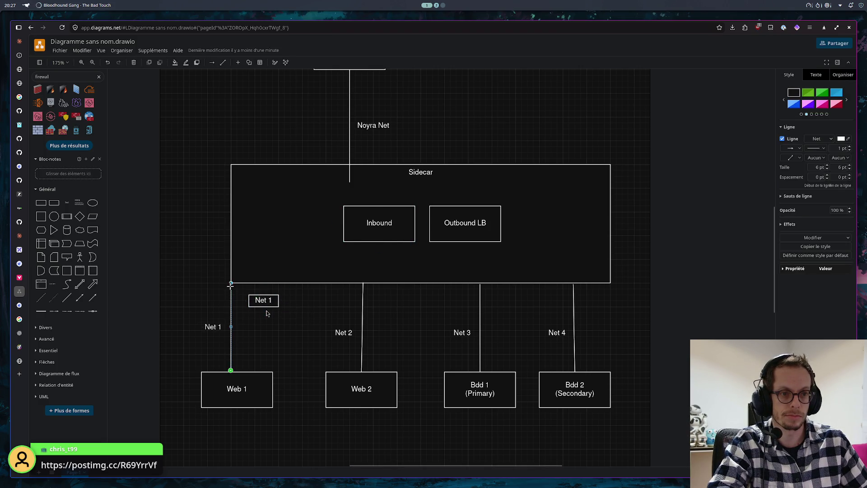
{"action": "type", "text": "Net 1"}
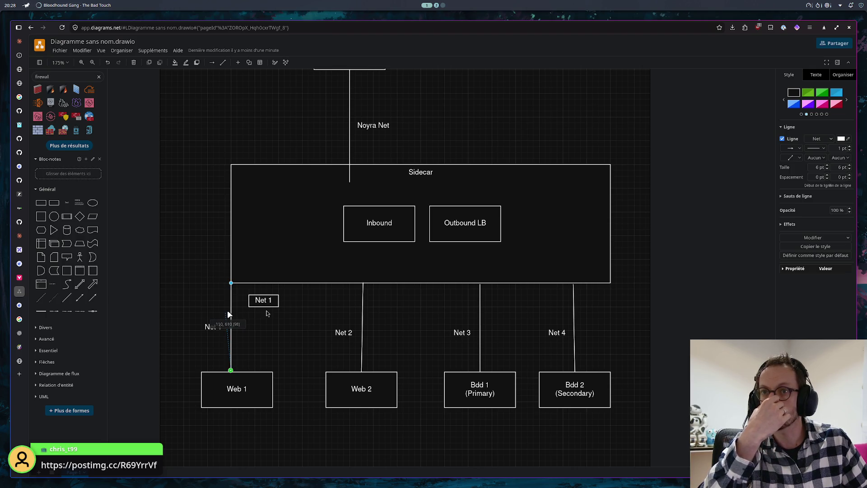
{"action": "mouse_move", "coordinate": [228, 313]}
{"action": "left_mouse_down"}
{"action": "mouse_move", "coordinate": [237, 322]}
{"action": "mouse_move", "coordinate": [245, 288]}
{"action": "left_mouse_up"}
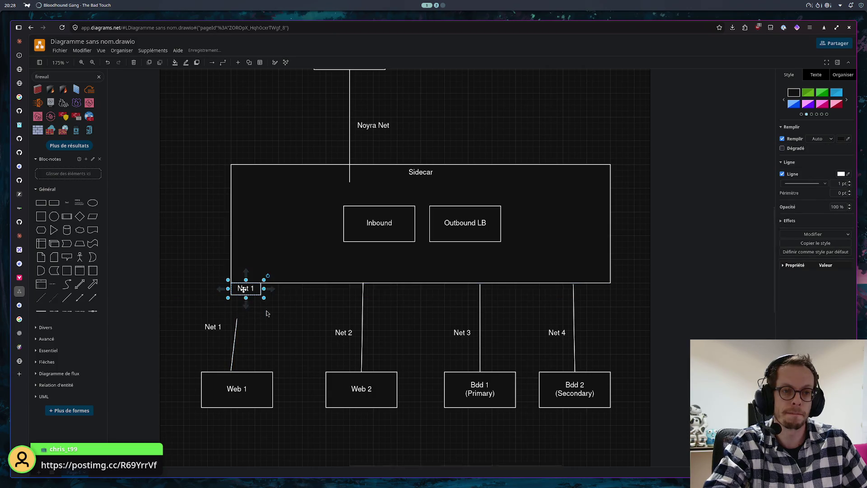
{"action": "left_click", "coordinate": [236, 320]}
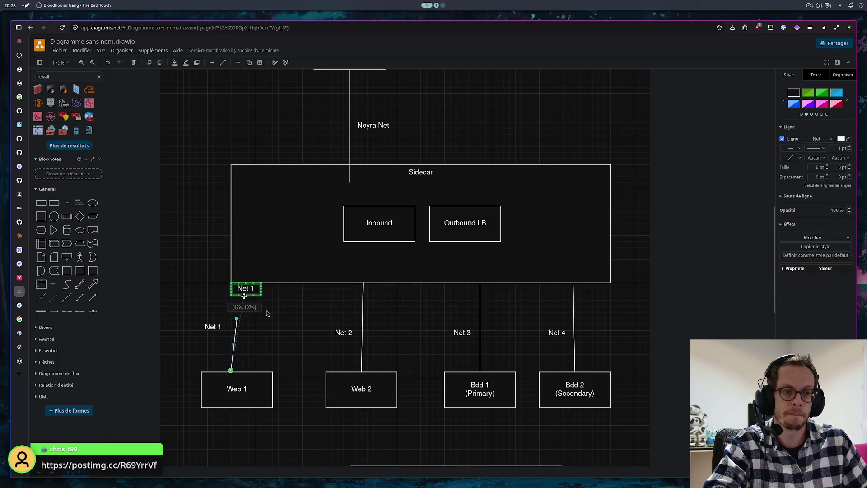
{"action": "left_click_drag", "start_coordinate": [245, 296], "coordinate": [244, 295]}
{"action": "left_click", "coordinate": [264, 323]}
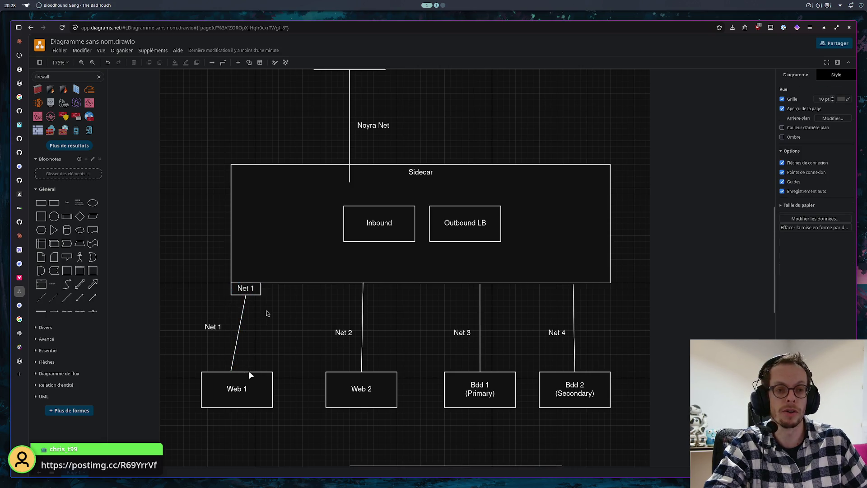
{"action": "left_click_drag", "start_coordinate": [250, 372], "coordinate": [259, 372]}
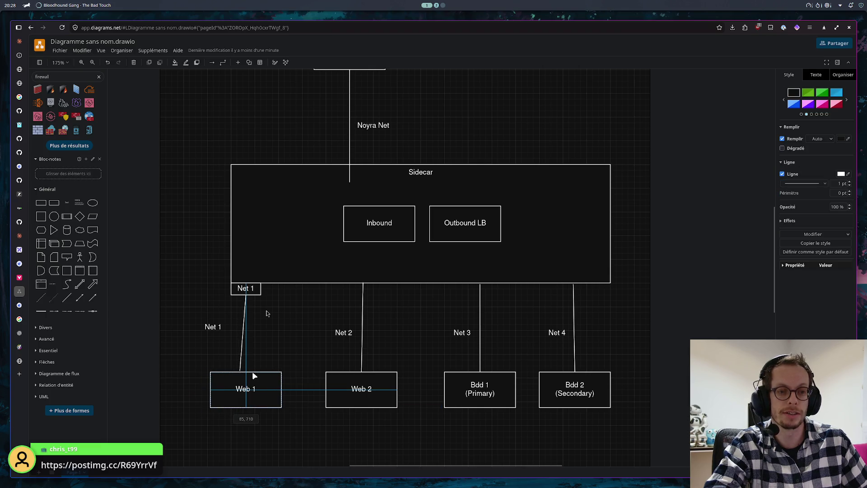
- Copy the Net 1 tag onto Web 1's top and connect the line's bottom end to it
{"action": "left_click", "coordinate": [256, 290]}
{"action": "mouse_move", "coordinate": [256, 289]}
{"action": "left_mouse_down"}
{"action": "mouse_move", "coordinate": [282, 331]}
{"action": "mouse_move", "coordinate": [281, 354]}
{"action": "left_mouse_up"}
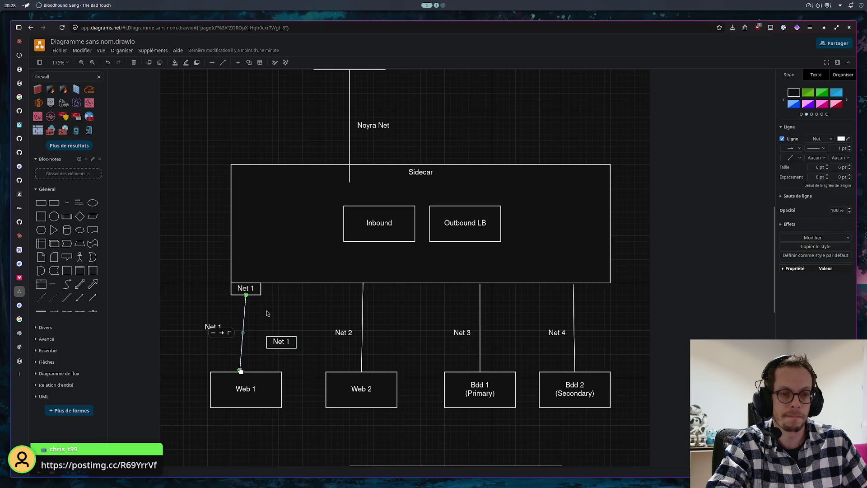
{"action": "mouse_move", "coordinate": [239, 364]}
{"action": "left_mouse_down"}
{"action": "mouse_move", "coordinate": [248, 348]}
{"action": "mouse_move", "coordinate": [268, 357]}
{"action": "mouse_move", "coordinate": [248, 367]}
{"action": "left_mouse_up"}
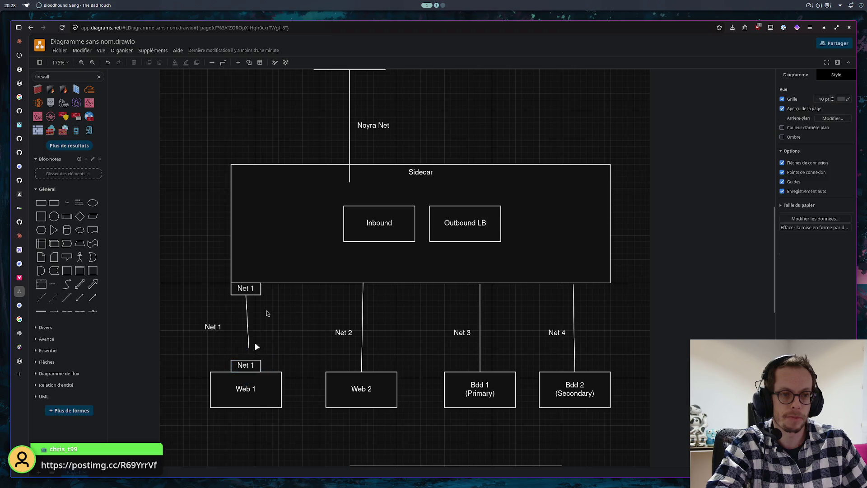
{"action": "left_click", "coordinate": [249, 349]}
{"action": "left_click_drag", "start_coordinate": [248, 348], "coordinate": [245, 360]}
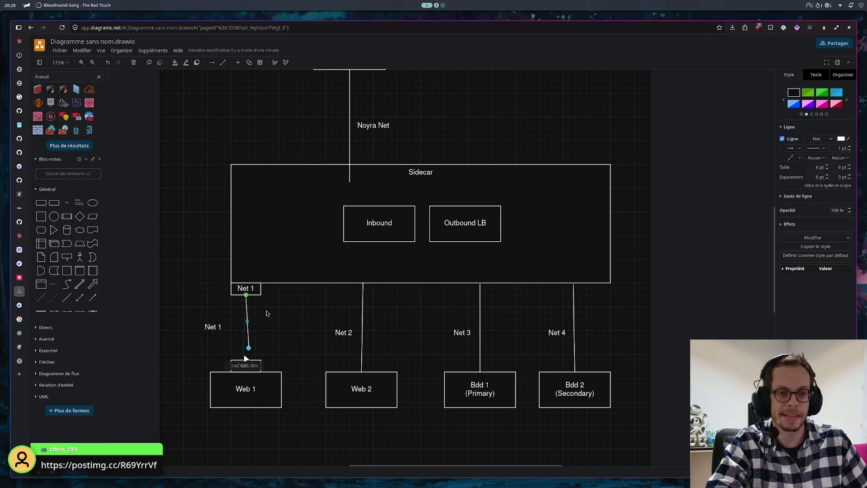
{"action": "left_click", "coordinate": [286, 334]}
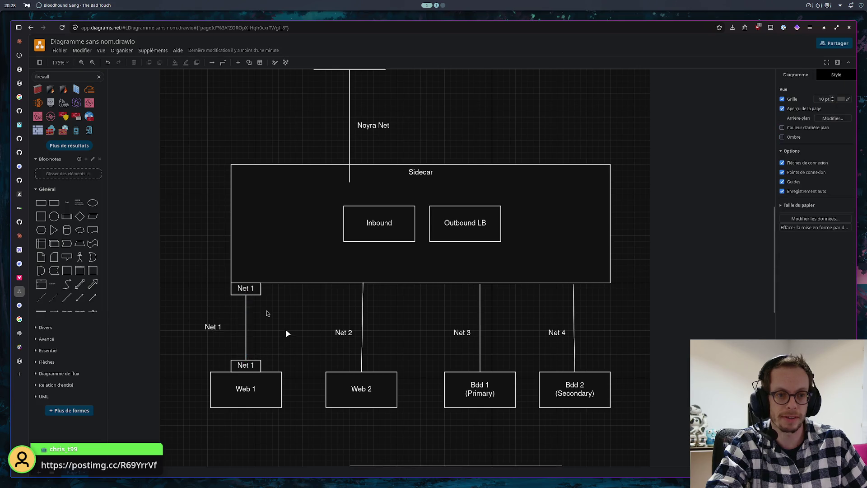
- Duplicate the tag onto Sidecar above the Net 2 line, reconnect the line and rename it Net 2
{"action": "left_click", "coordinate": [255, 294]}
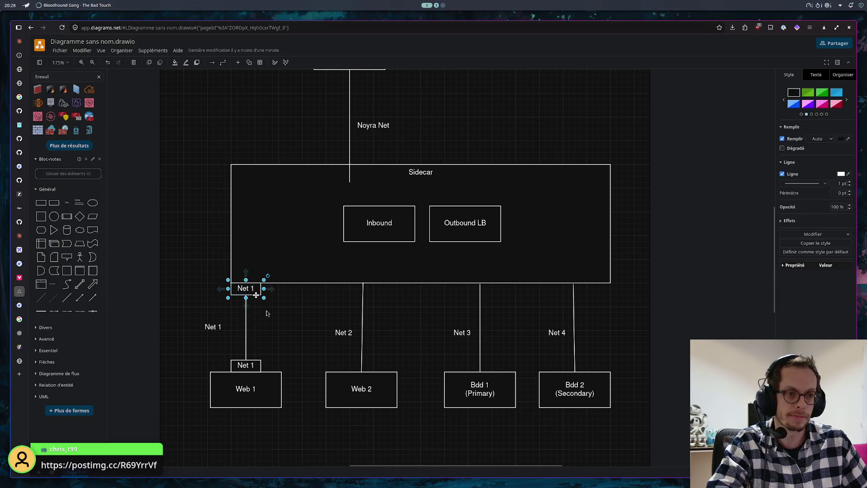
{"action": "left_click_drag", "start_coordinate": [256, 295], "coordinate": [366, 301]}
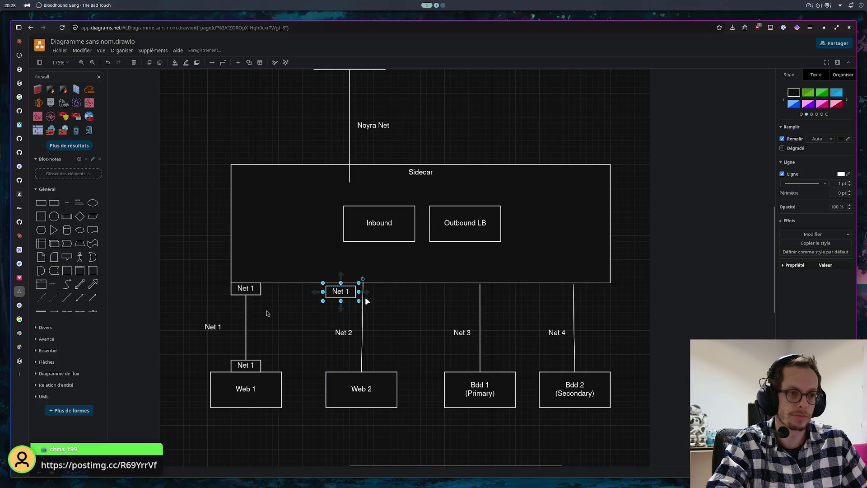
{"action": "left_click", "coordinate": [362, 320]}
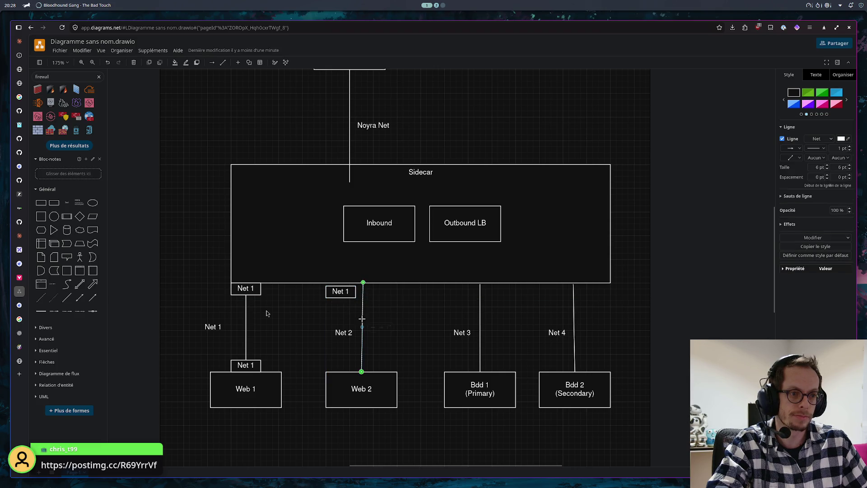
{"action": "mouse_move", "coordinate": [363, 285]}
{"action": "left_mouse_down"}
{"action": "mouse_move", "coordinate": [341, 296]}
{"action": "mouse_move", "coordinate": [360, 288]}
{"action": "left_mouse_up"}
{"action": "double_click", "coordinate": [364, 289]}
{"action": "key", "text": "Escape"}
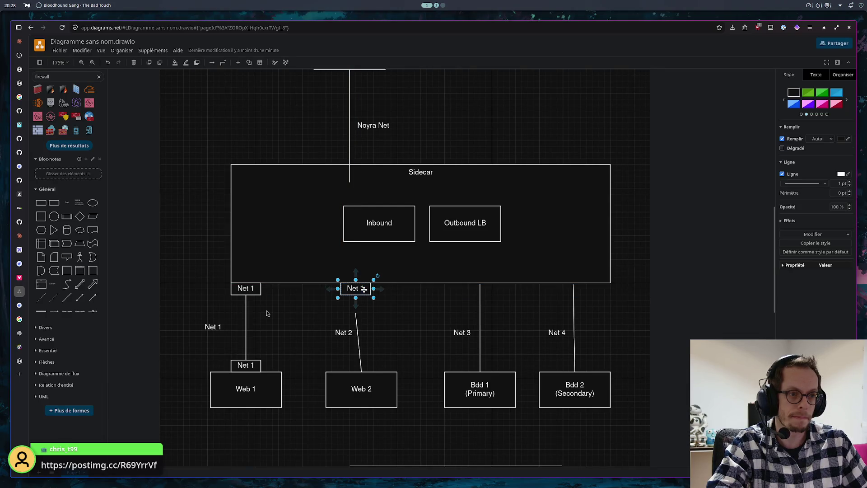
{"action": "double_click", "coordinate": [363, 289]}
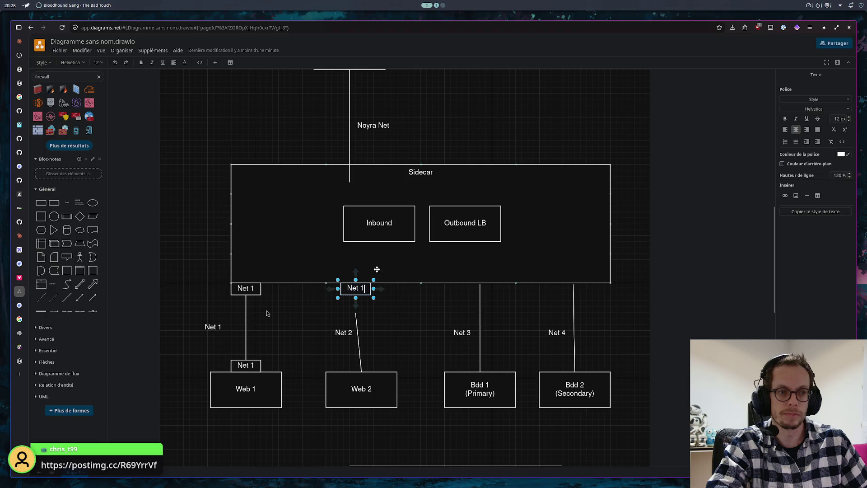
{"action": "key", "text": "BackSpace"}
{"action": "type", "text": "2"}
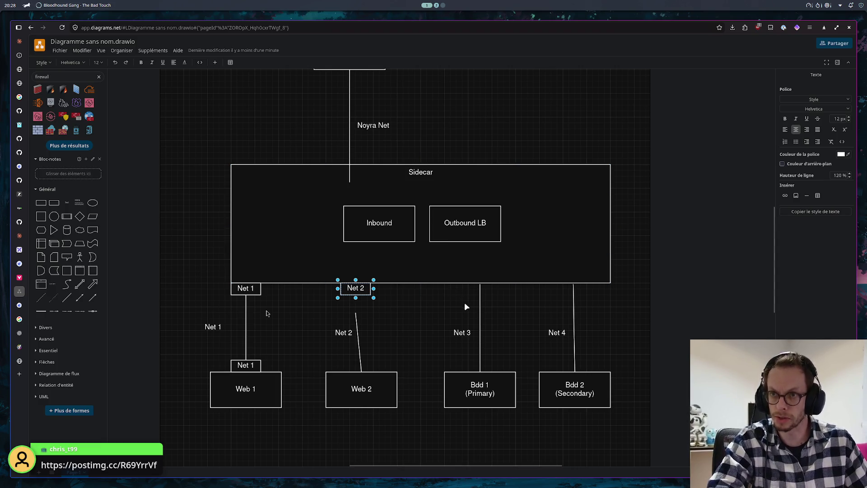
{"action": "left_click", "coordinate": [417, 314]}
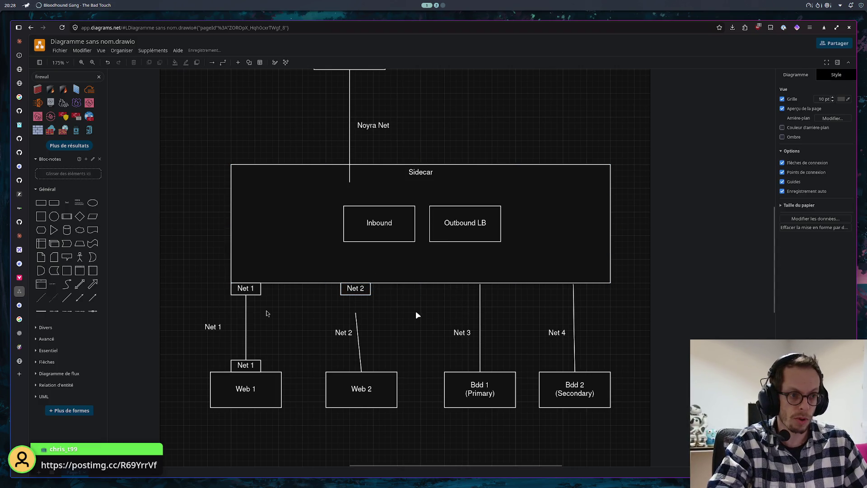
- Delete the old floating Net 2 and Net 1 text labels
{"action": "left_click", "coordinate": [345, 332]}
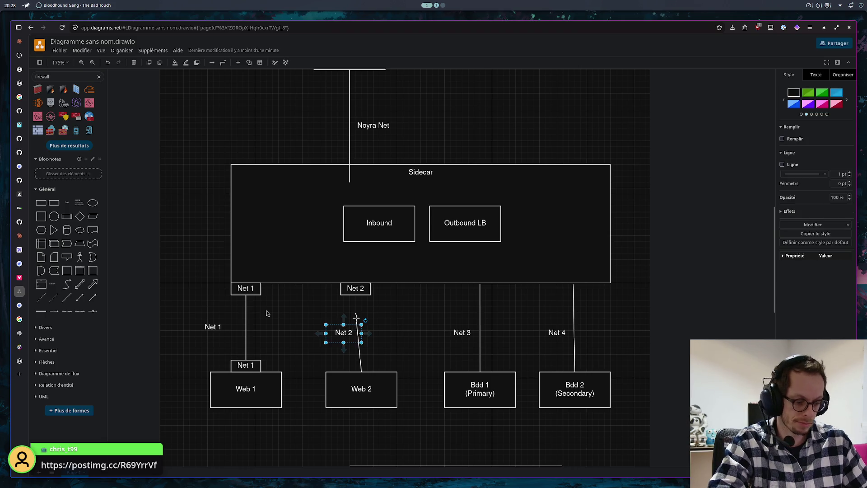
{"action": "key", "text": "Delete"}
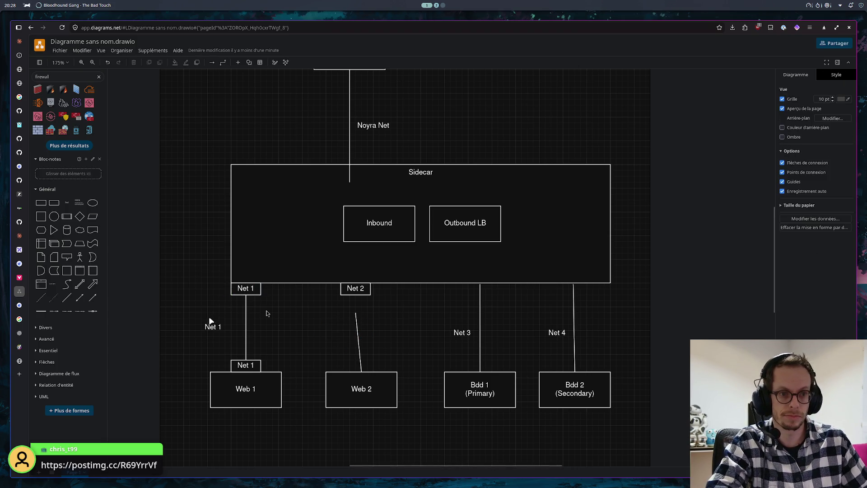
{"action": "left_click", "coordinate": [212, 326]}
{"action": "key", "text": "Delete"}
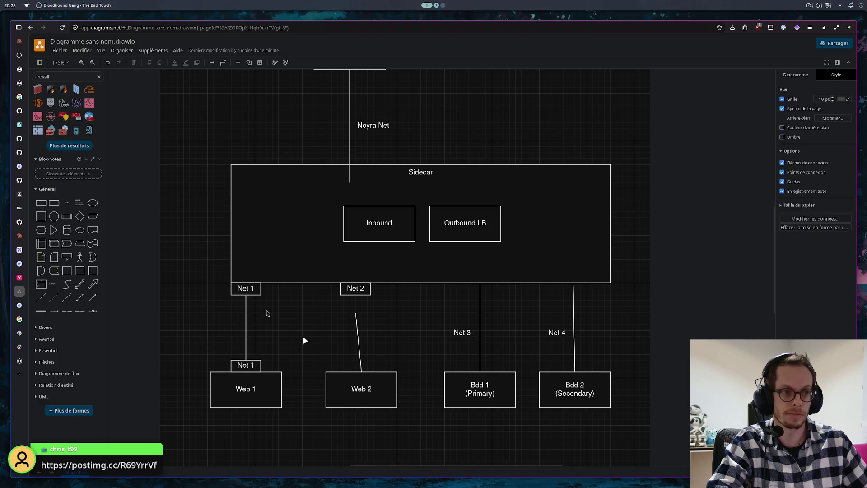
- Attach the Web 2 line to the Net 2 tag and duplicate the tag onto Web 2's top
{"action": "left_click", "coordinate": [359, 340]}
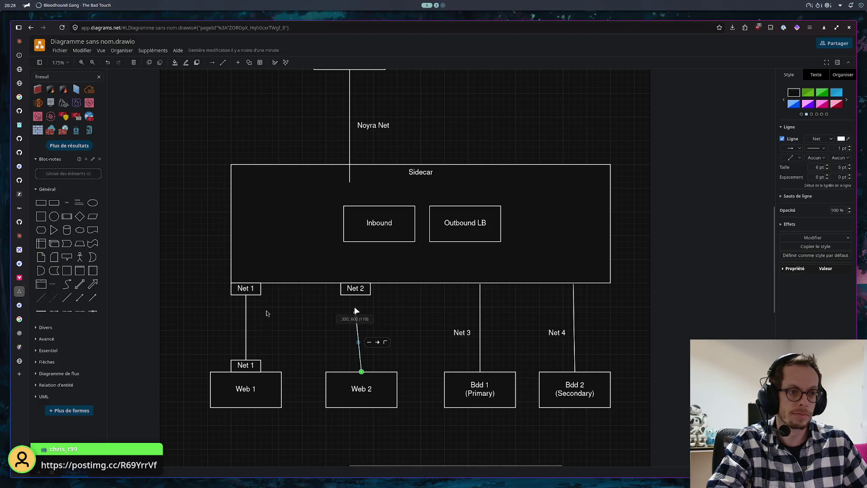
{"action": "left_click_drag", "start_coordinate": [353, 296], "coordinate": [355, 295]}
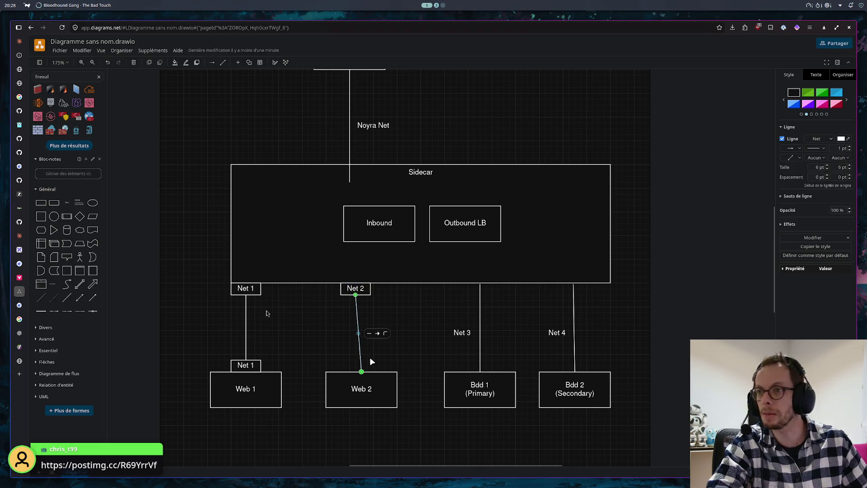
{"action": "left_click_drag", "start_coordinate": [358, 358], "coordinate": [355, 348]}
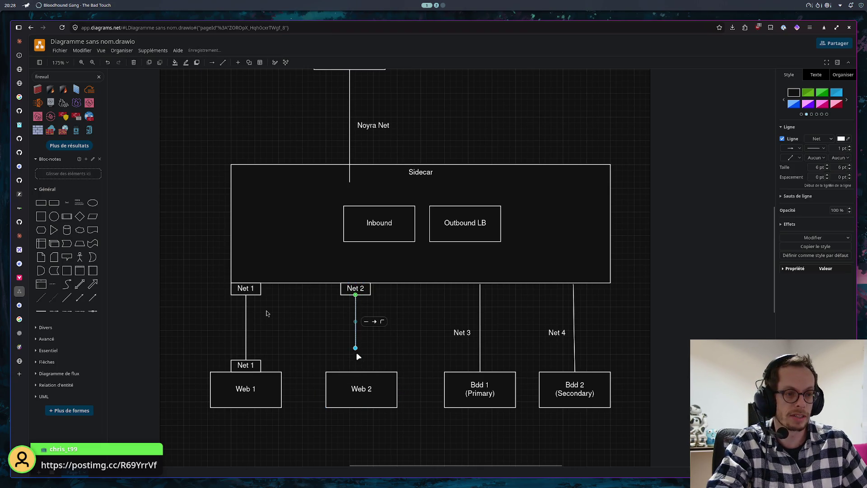
{"action": "left_click", "coordinate": [368, 288]}
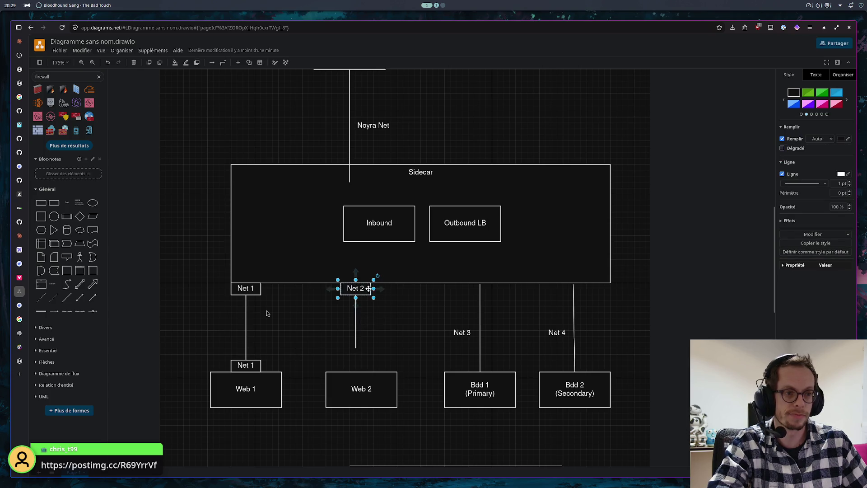
{"action": "key", "text": "ctrl+d"}
{"action": "left_click_drag", "start_coordinate": [379, 300], "coordinate": [357, 362]}
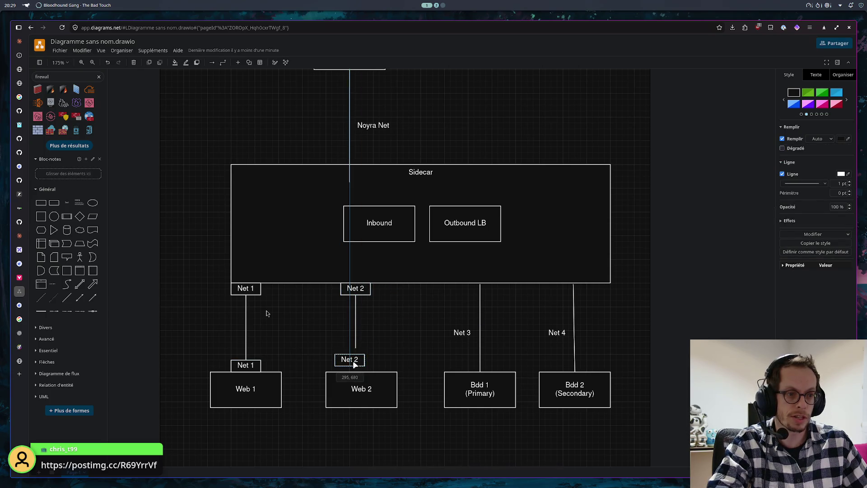
- Shift Web 2 left and up so it sits directly beneath its Net 2 tag
{"action": "double_click", "coordinate": [356, 353]}
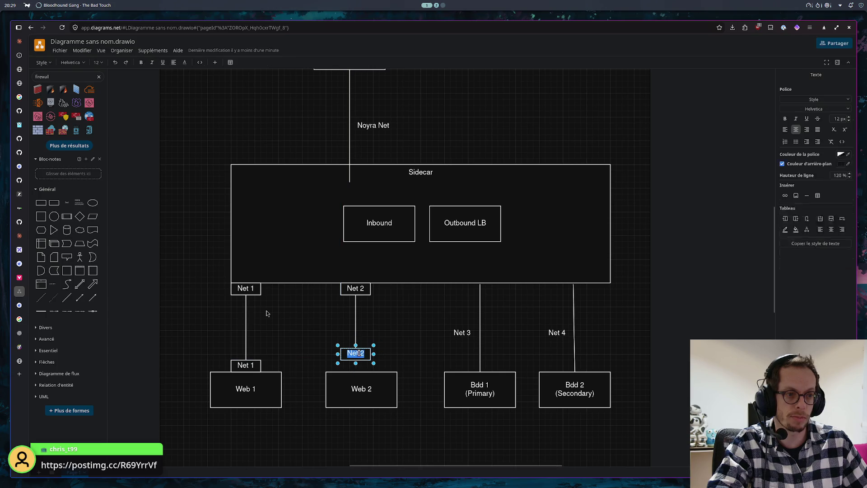
{"action": "left_click", "coordinate": [399, 314]}
{"action": "mouse_move", "coordinate": [370, 371]}
{"action": "left_mouse_down"}
{"action": "mouse_move", "coordinate": [359, 370]}
{"action": "mouse_move", "coordinate": [364, 364]}
{"action": "left_mouse_up"}
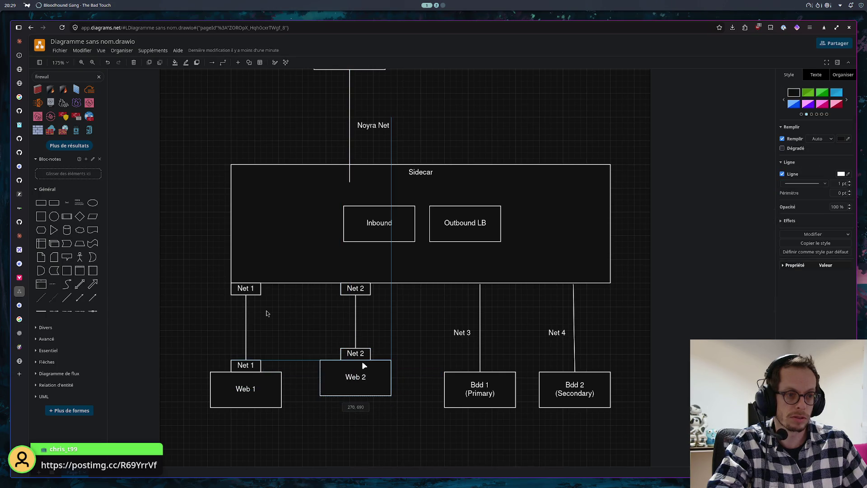
{"action": "left_click", "coordinate": [390, 314]}
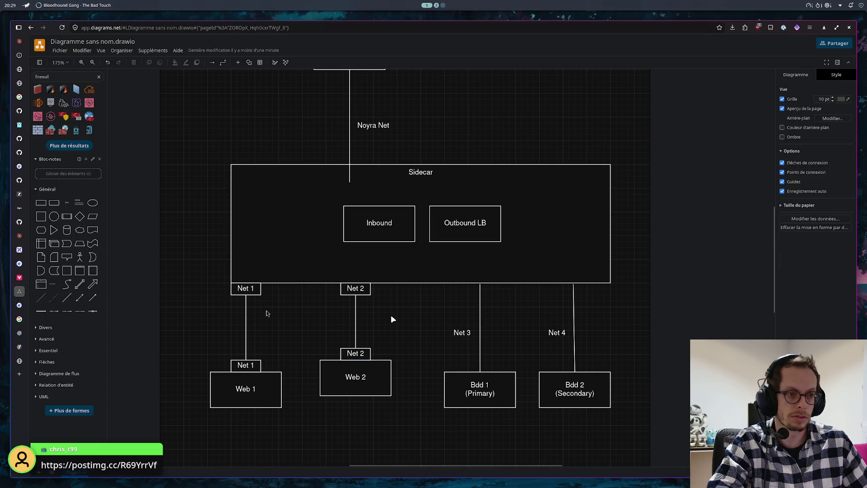
{"action": "left_click_drag", "start_coordinate": [434, 445], "coordinate": [634, 283]}
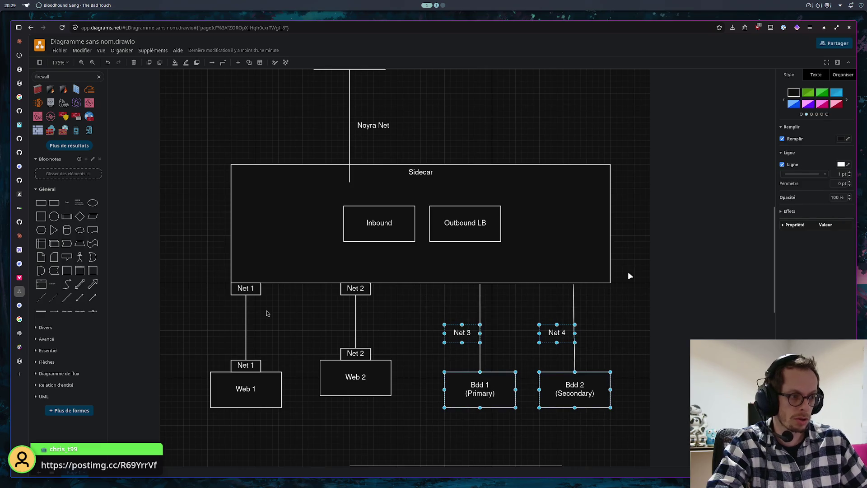
- Delete the Bdd 1/Bdd 2 branches, their leftover lines and the whole Web 1 branch
{"action": "key", "text": "Delete"}
{"action": "left_click", "coordinate": [574, 315]}
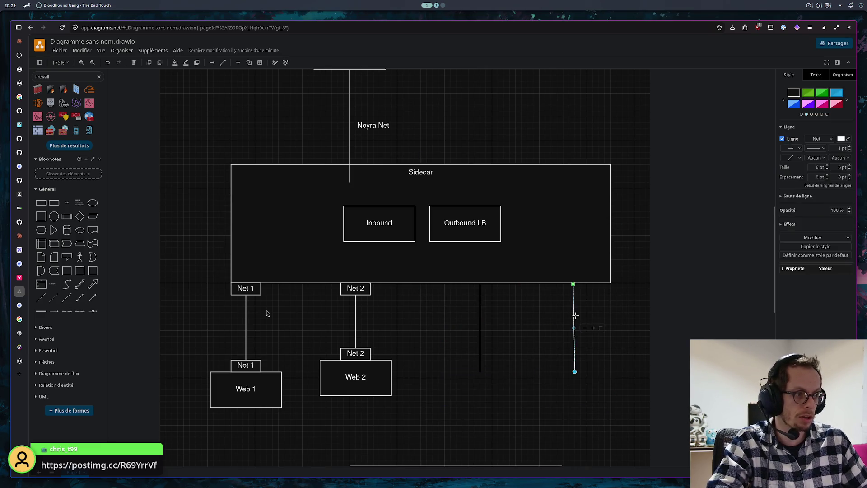
{"action": "left_click", "coordinate": [480, 323], "text": "shift"}
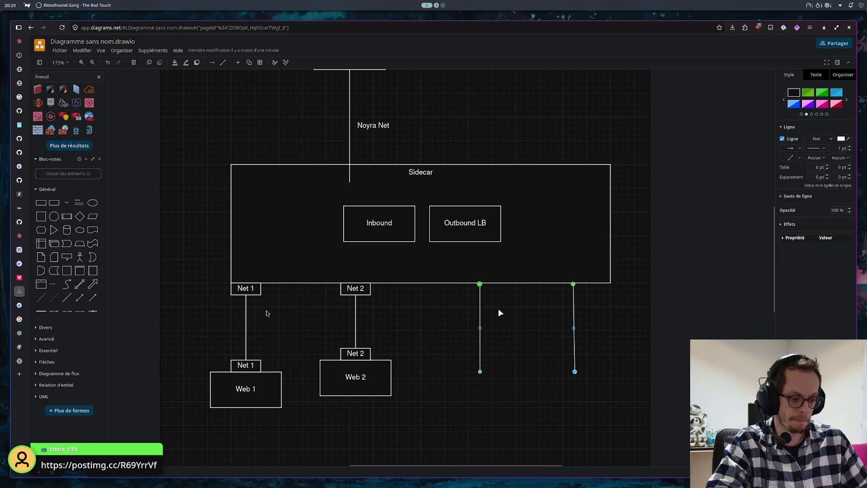
{"action": "key", "text": "Delete"}
{"action": "left_click_drag", "start_coordinate": [303, 441], "coordinate": [202, 287]}
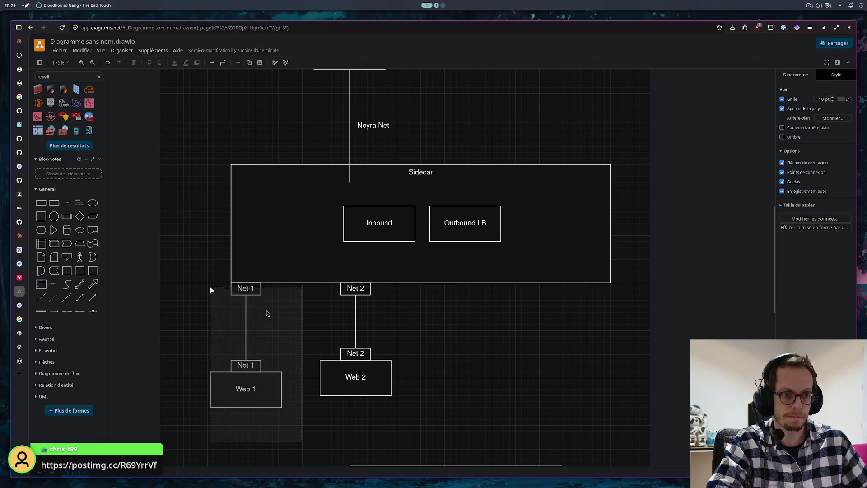
{"action": "left_click", "coordinate": [246, 288], "text": "shift"}
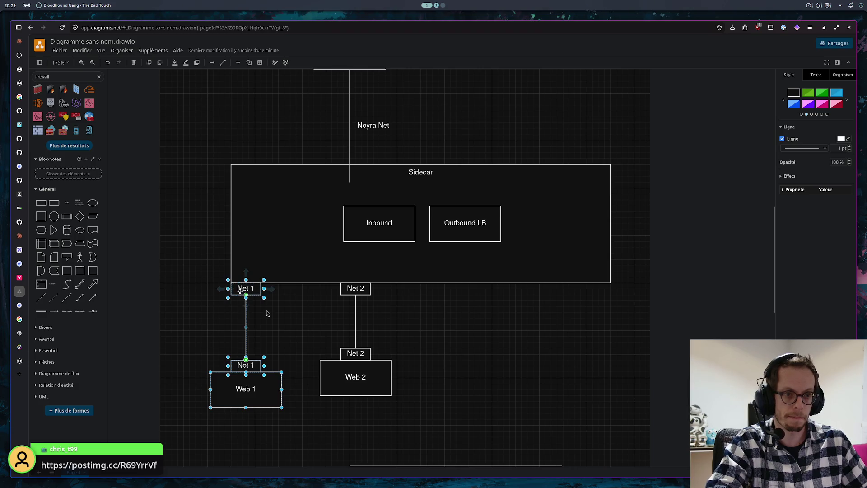
{"action": "key", "text": "Delete"}
- Copy the Net 2 / Web 2 column three times to form four identical columns under Sidecar
{"action": "left_click_drag", "start_coordinate": [438, 419], "coordinate": [312, 289]}
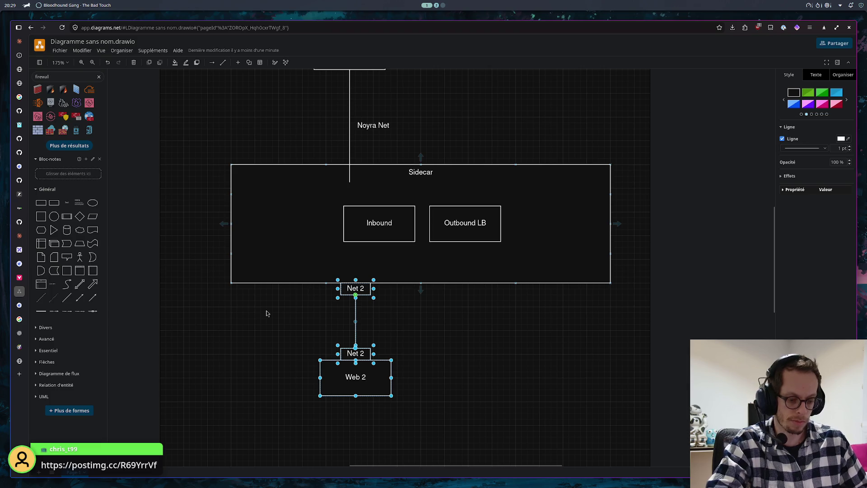
{"action": "left_click_drag", "start_coordinate": [356, 318], "coordinate": [266, 339]}
{"action": "key", "text": "ctrl+v"}
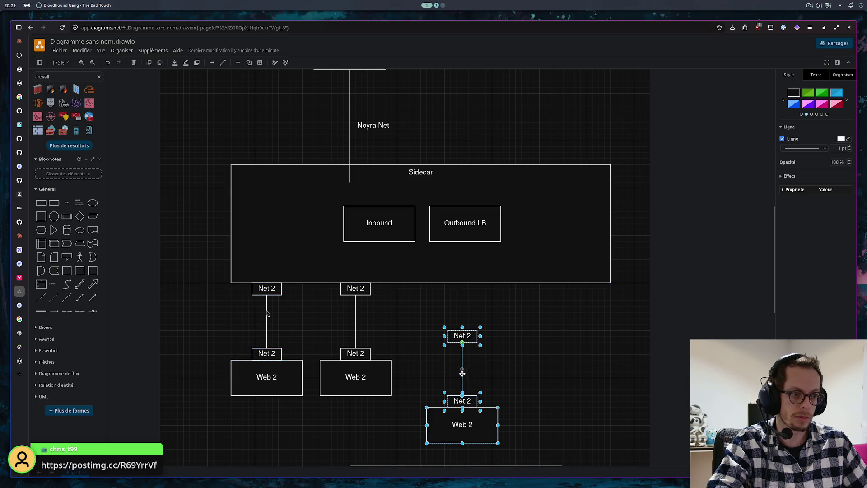
{"action": "left_click_drag", "start_coordinate": [462, 378], "coordinate": [466, 332]}
{"action": "key", "text": "ctrl+v"}
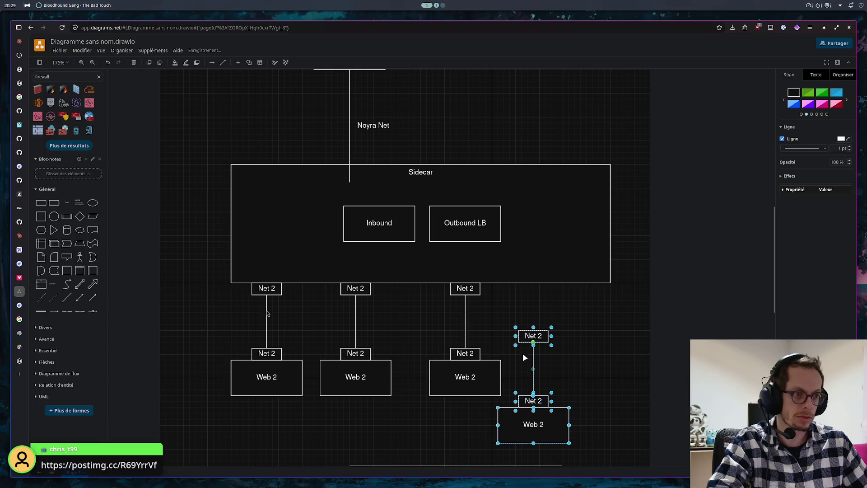
{"action": "left_click_drag", "start_coordinate": [533, 377], "coordinate": [557, 329]}
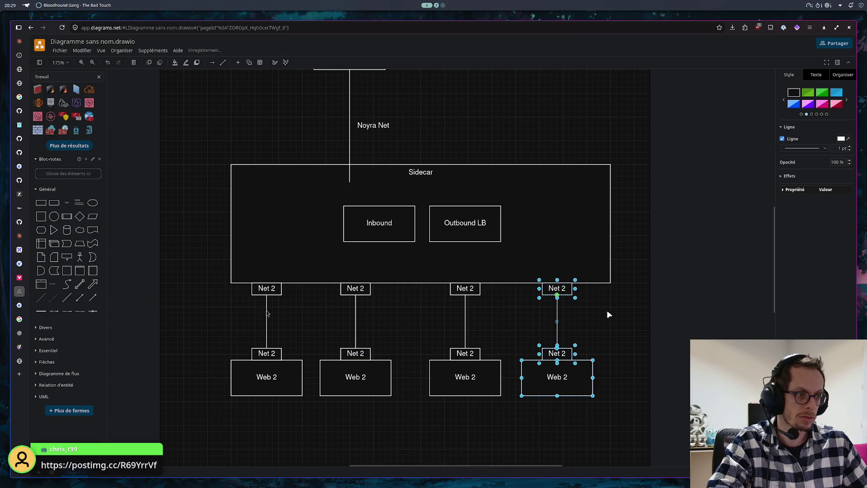
{"action": "left_click", "coordinate": [512, 303]}
{"action": "left_click", "coordinate": [276, 289]}
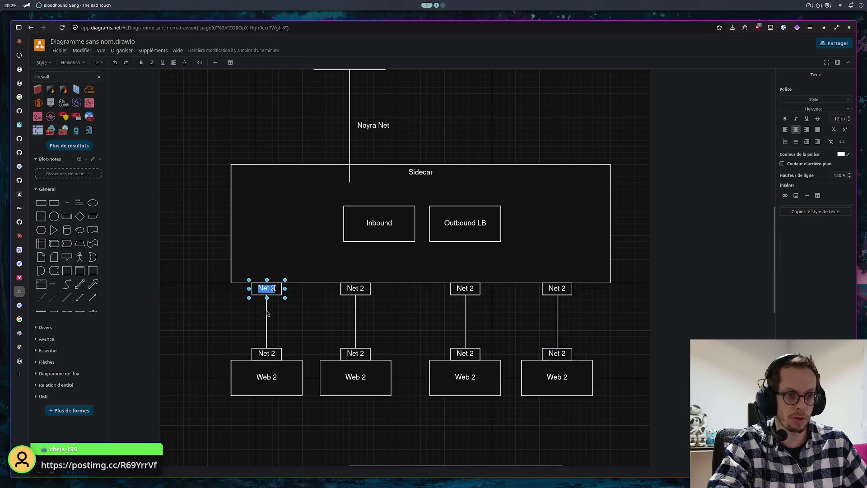
- Rename the leftmost column's tags to Net 1 and its box to Web 1
{"action": "double_click", "coordinate": [270, 289]}
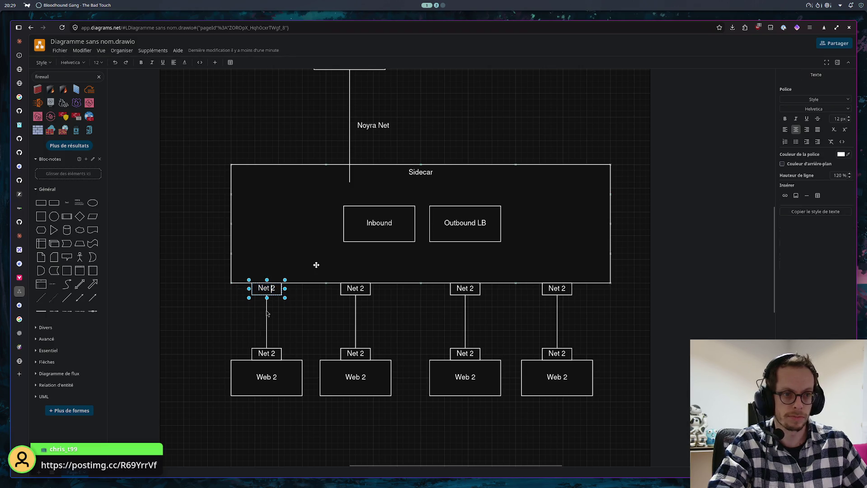
{"action": "type", "text": "q"}
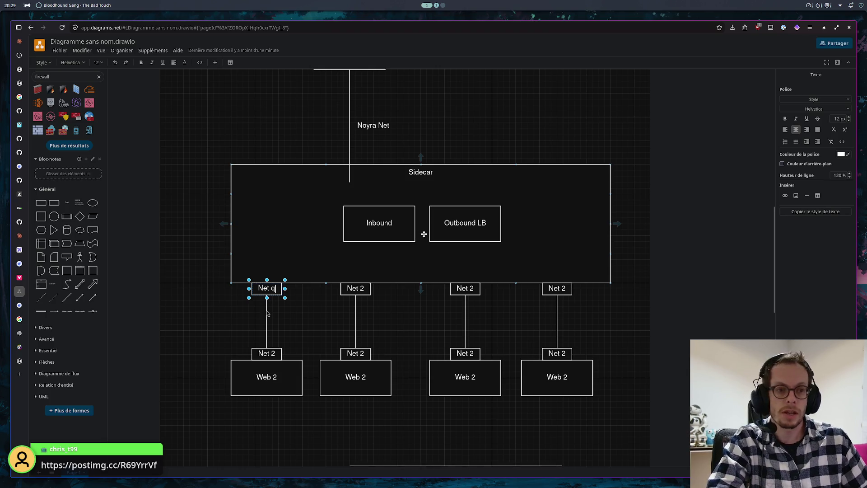
{"action": "key", "text": "BackSpace"}
{"action": "type", "text": "Q"}
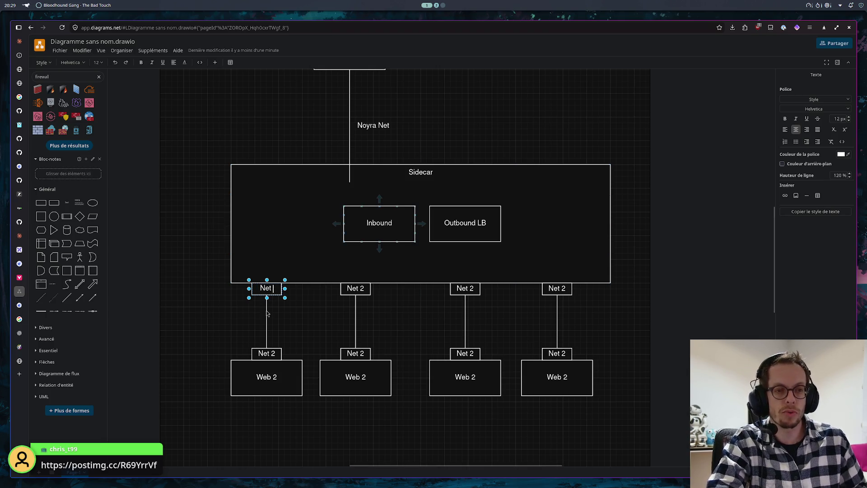
{"action": "key", "text": "Escape"}
{"action": "key", "text": "Escape"}
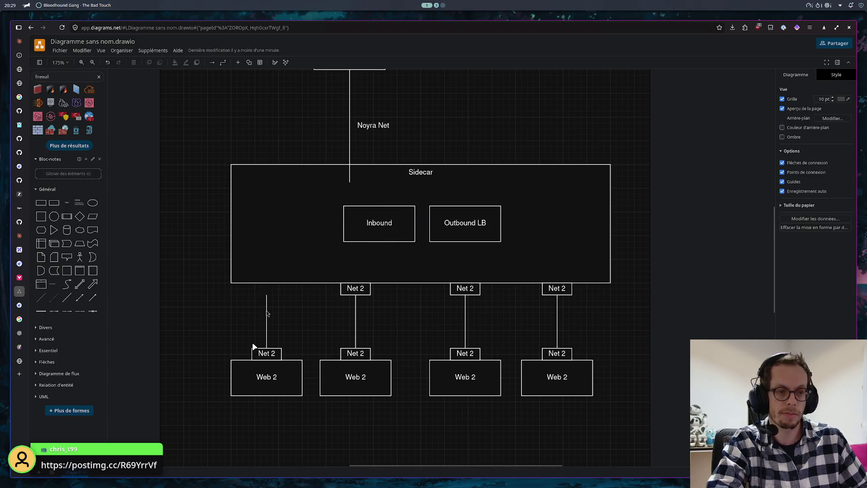
{"action": "left_click", "coordinate": [267, 314]}
{"action": "key", "text": "F2"}
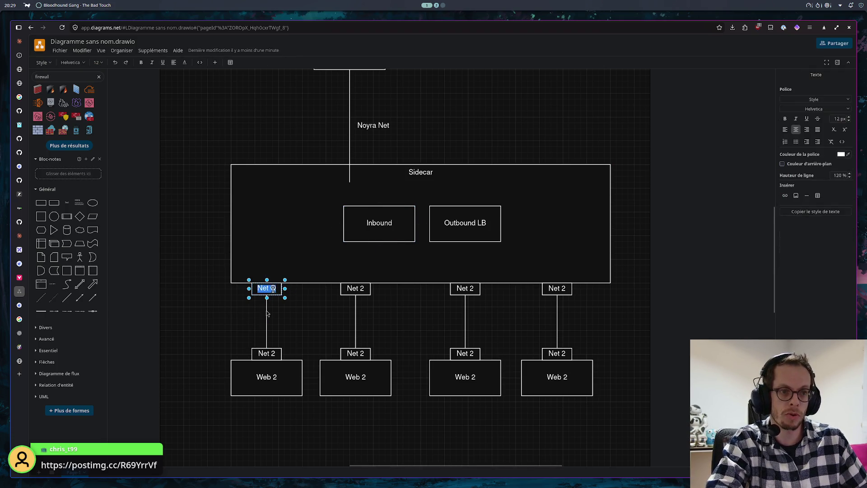
{"action": "type", "text": "Net"}
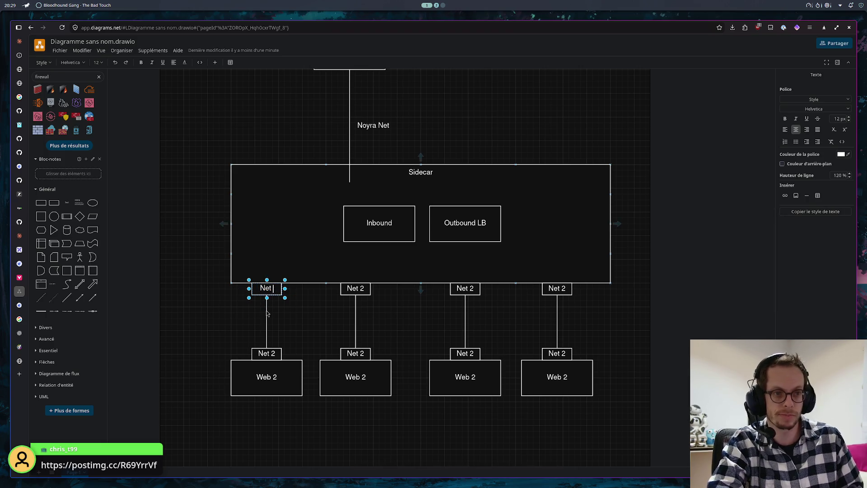
{"action": "left_click", "coordinate": [273, 353]}
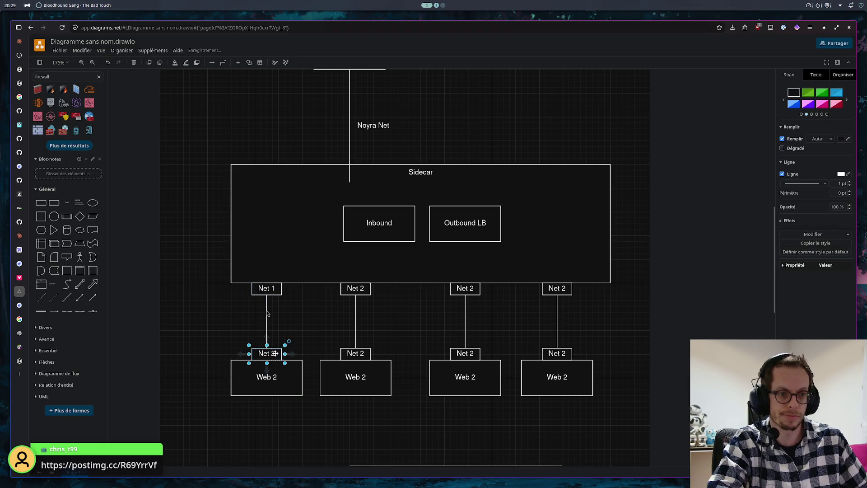
{"action": "key", "text": "F2"}
{"action": "type", "text": "Net "}
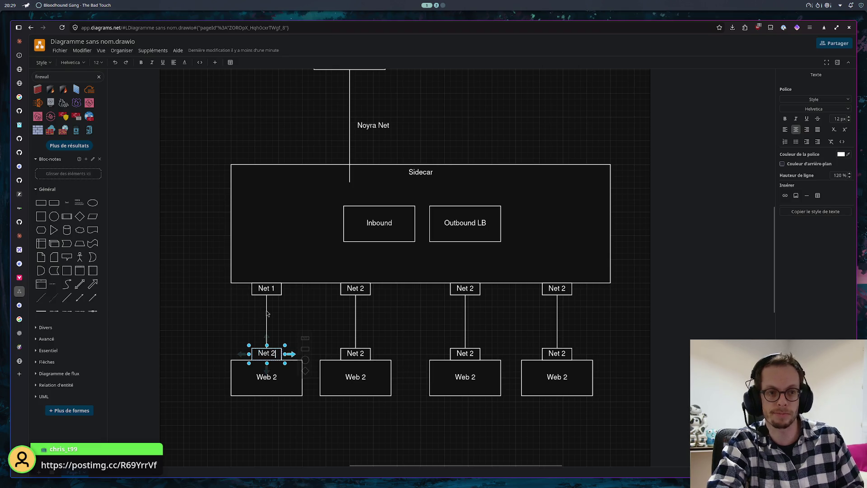
{"action": "type", "text": "1"}
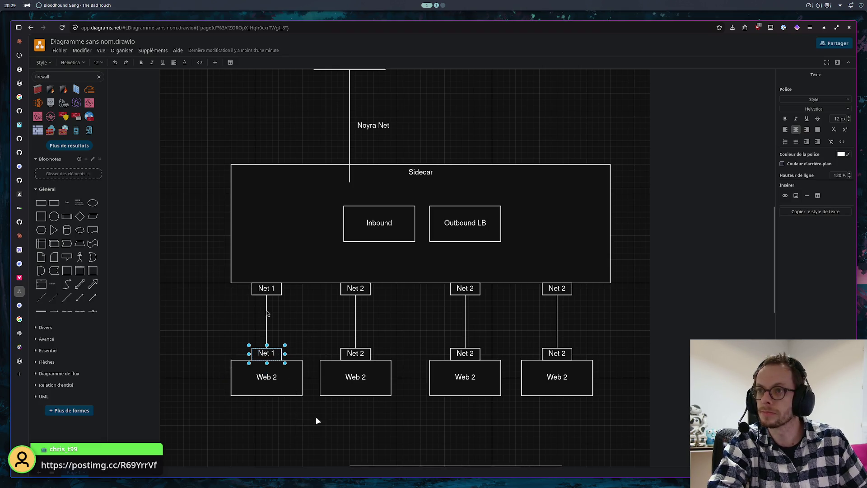
{"action": "left_click", "coordinate": [273, 381]}
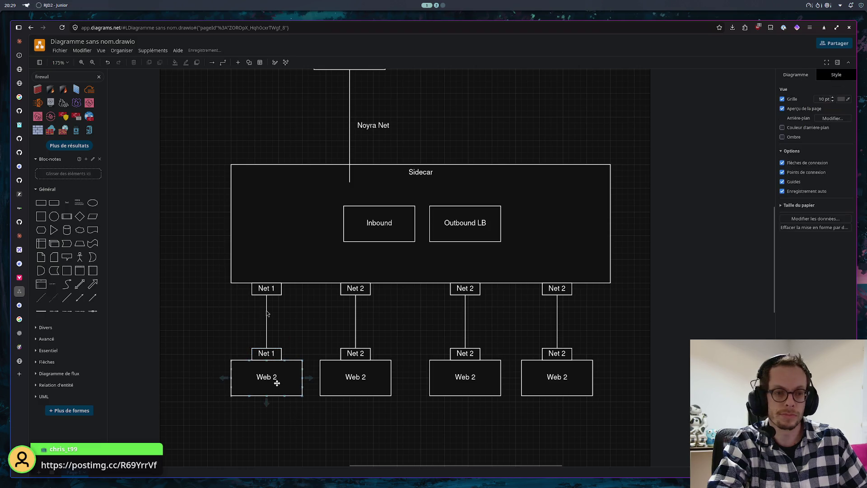
{"action": "key", "text": "F2"}
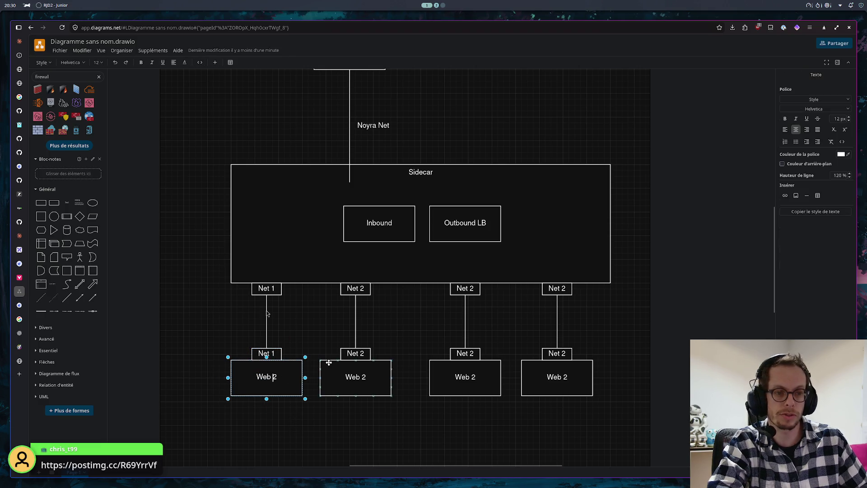
{"action": "type", "text": "1"}
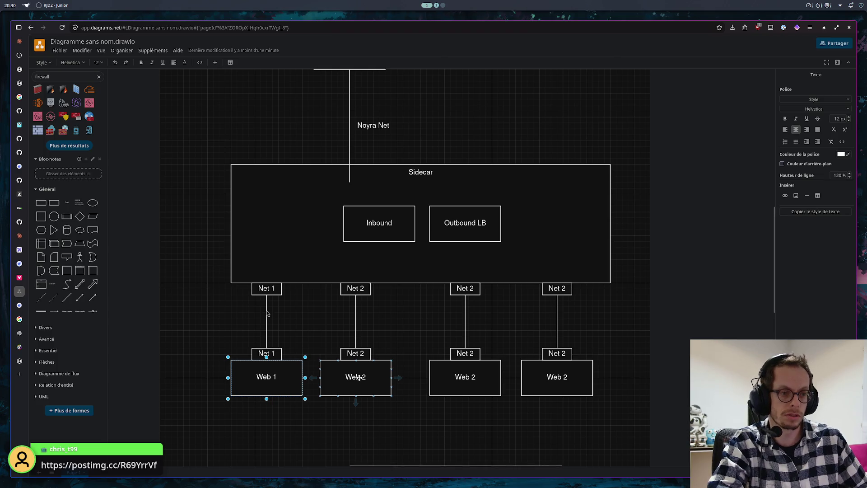
- Rename the third column's tags to Net 3 and its box to Bdd 1 (Primary)
{"action": "left_click", "coordinate": [465, 289]}
{"action": "key", "text": "F2"}
{"action": "type", "text": "Net"}
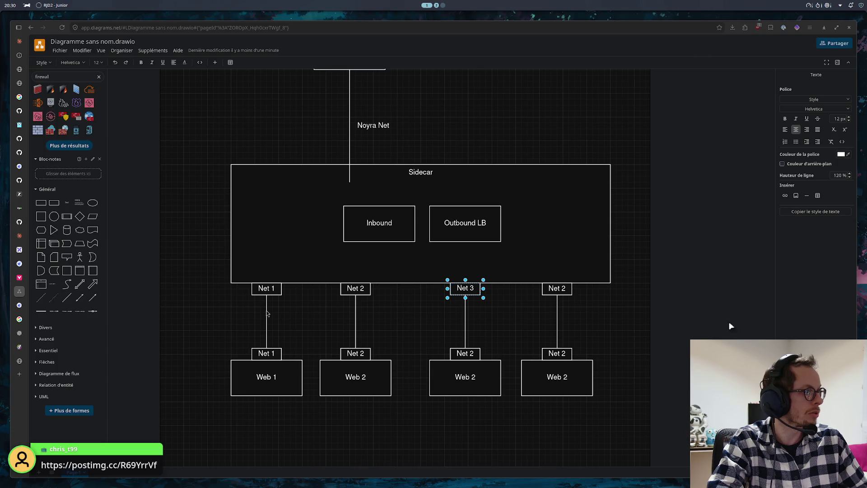
{"action": "left_click", "coordinate": [464, 338]}
{"action": "left_click", "coordinate": [469, 353]}
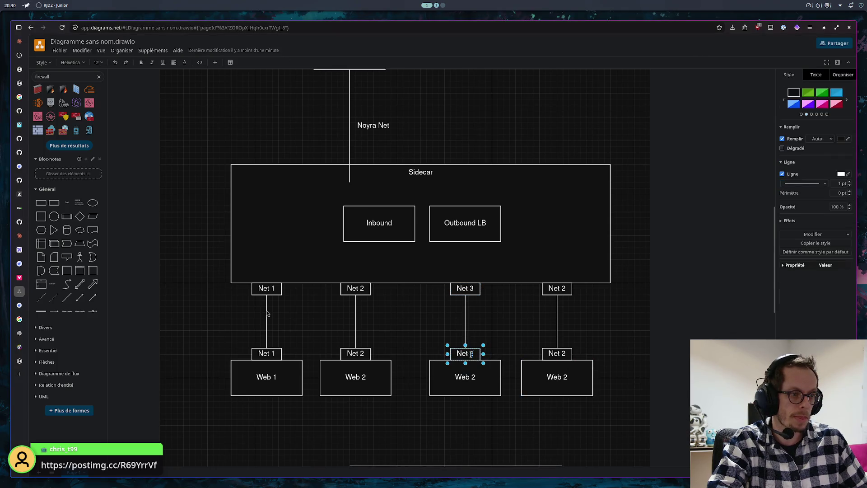
{"action": "double_click", "coordinate": [470, 354]}
{"action": "type", "text": "3"}
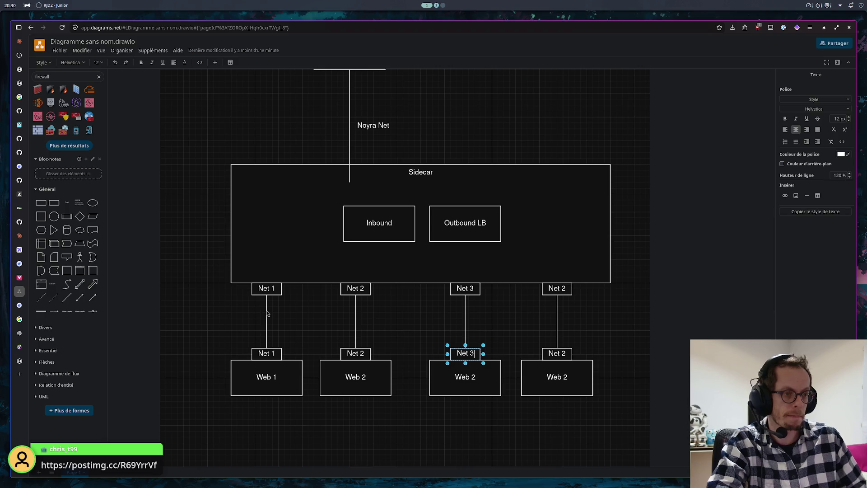
{"action": "left_click", "coordinate": [467, 377]}
{"action": "double_click", "coordinate": [466, 377]}
{"action": "type", "text": "B"}
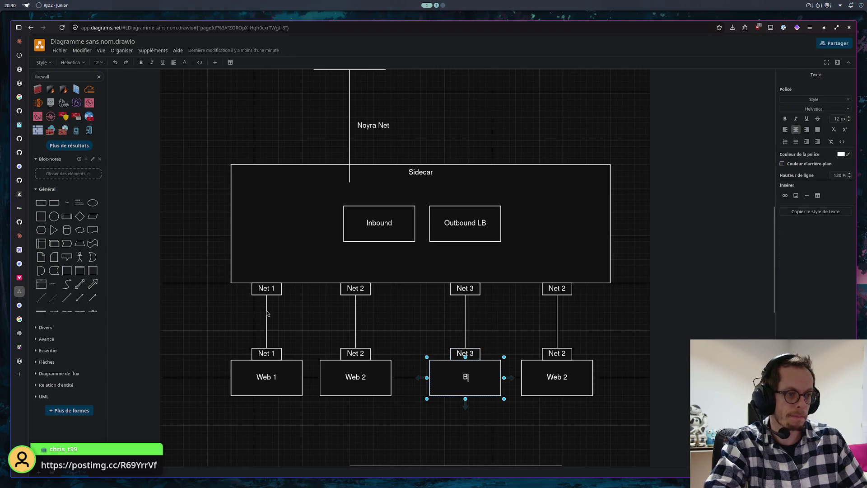
{"action": "type", "text": "dd 1"}
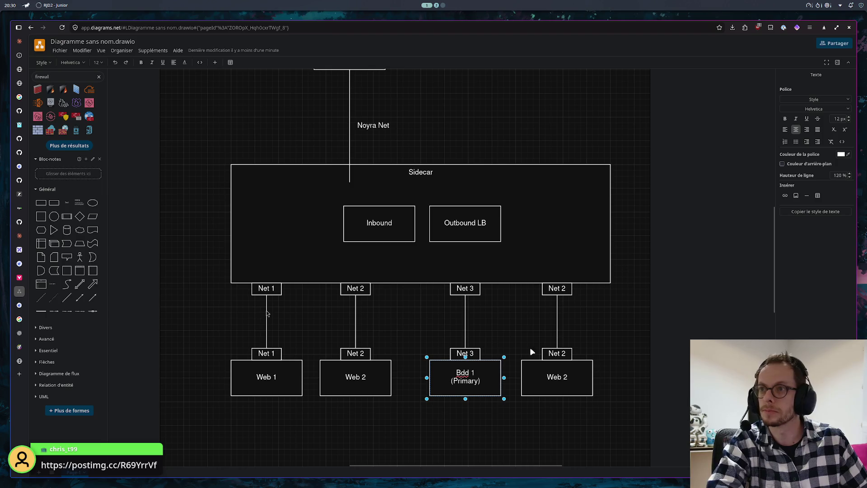
{"action": "left_click", "coordinate": [616, 339]}
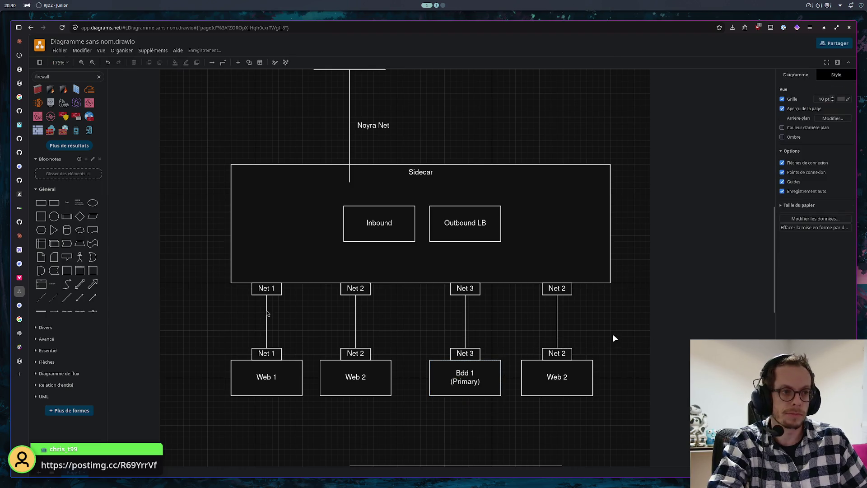
- Rename the rightmost column's tags to Net 4 and its box to Bdd 2 (Secondary)
{"action": "left_click", "coordinate": [557, 290]}
{"action": "double_click", "coordinate": [558, 288]}
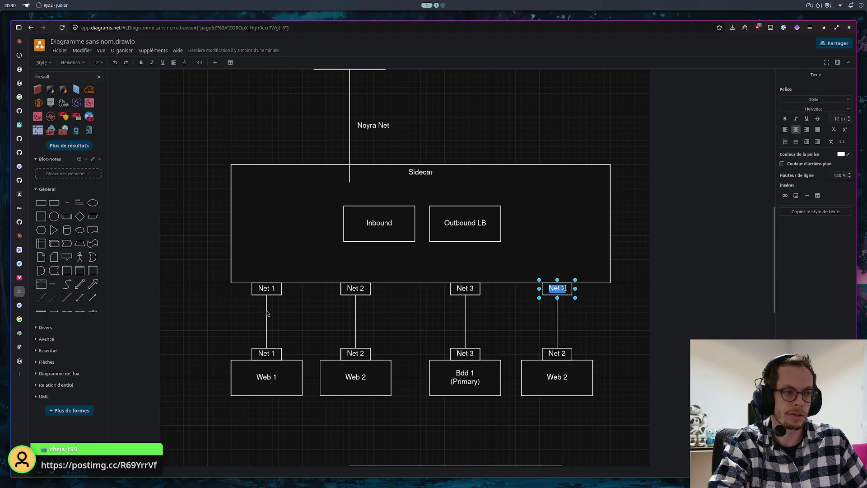
{"action": "type", "text": "4"}
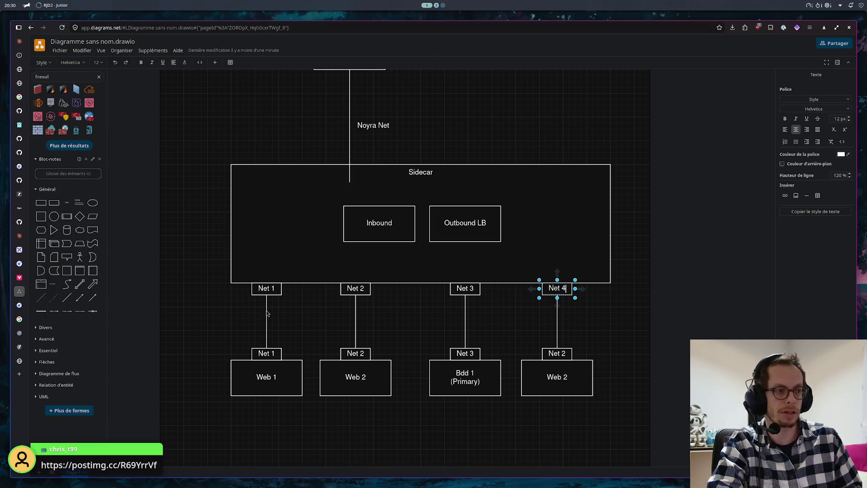
{"action": "left_click", "coordinate": [562, 351]}
{"action": "double_click", "coordinate": [562, 351]}
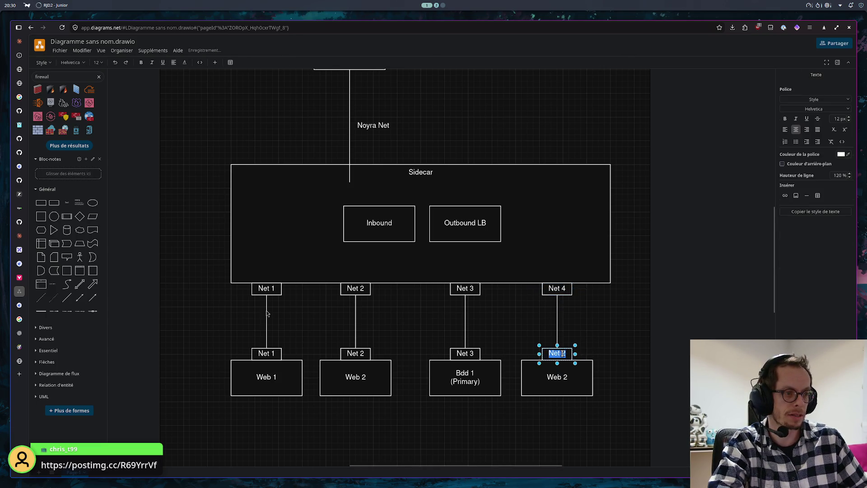
{"action": "key", "text": "Right"}
{"action": "key", "text": "BackSpace"}
{"action": "type", "text": "4"}
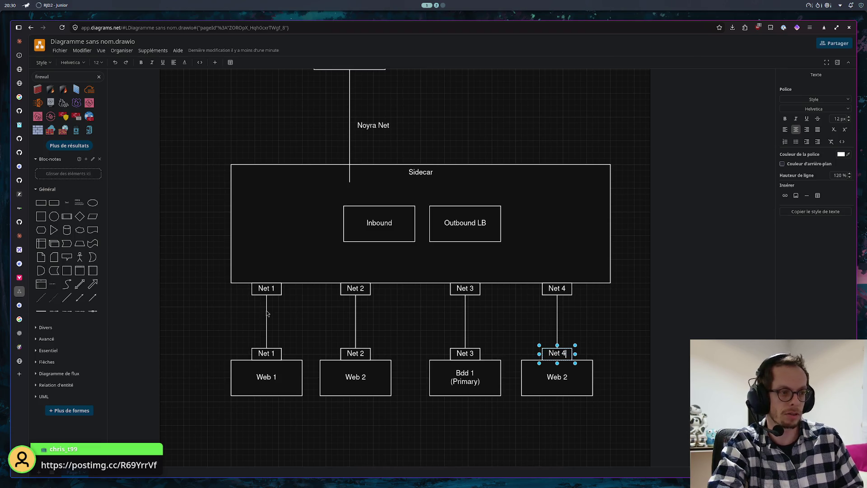
{"action": "left_click", "coordinate": [629, 357]}
{"action": "left_click", "coordinate": [555, 377]}
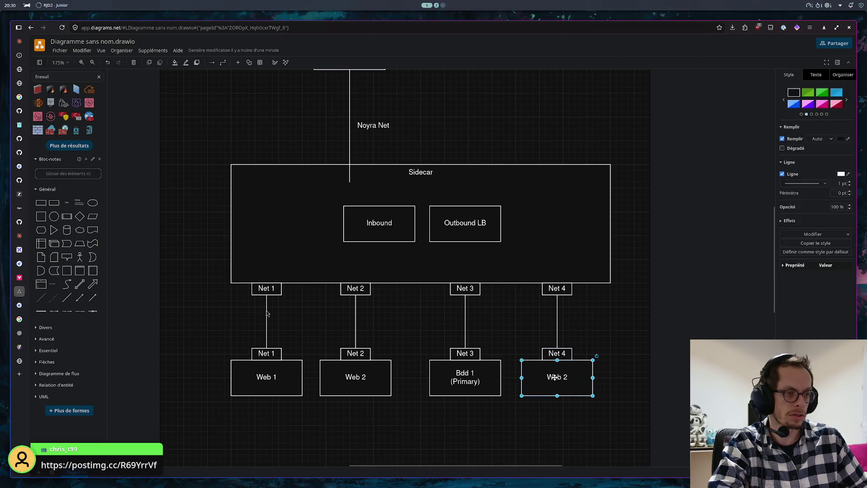
{"action": "double_click", "coordinate": [554, 377]}
{"action": "type", "text": "Bdd 2"}
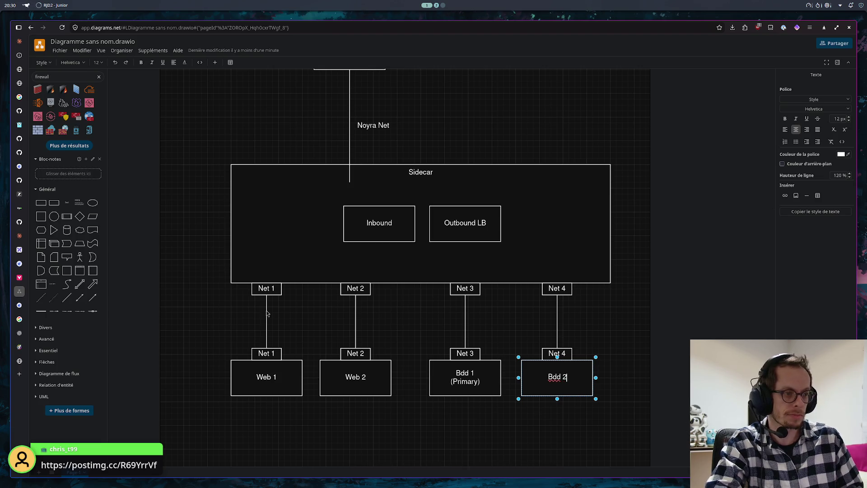
{"action": "type", "text": "eco"}
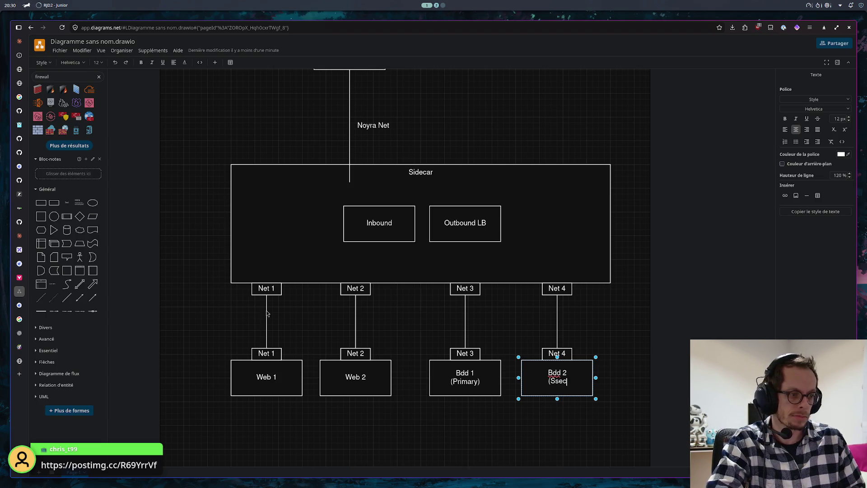
{"action": "key", "text": "BackSpace"}
{"action": "key", "text": "BackSpace"}
{"action": "type", "text": "dary"}
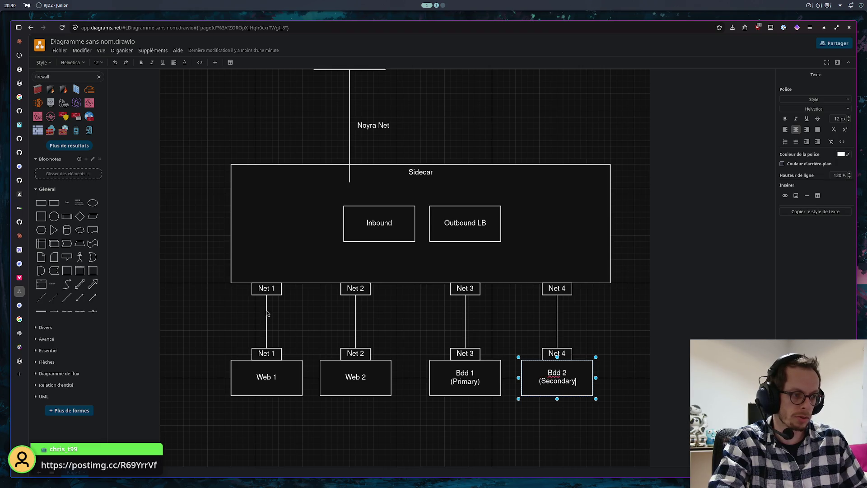
{"action": "type", "text": ")"}
{"action": "left_click", "coordinate": [616, 320]}
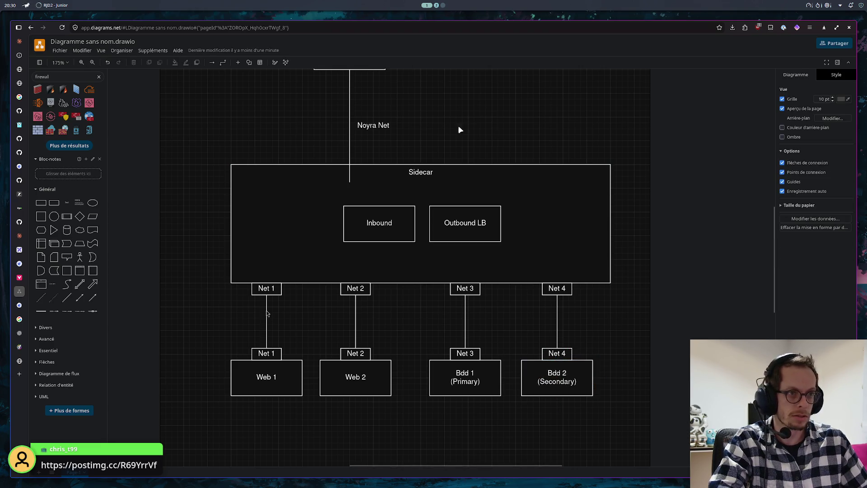
{"action": "scroll", "coordinate": [453, 138], "scroll_direction": "up", "scroll_amount": 2}
- Paste a copy of the Net 1 tag onto Sidecar's top edge and rename it Net Noyra
{"action": "left_click", "coordinate": [278, 331]}
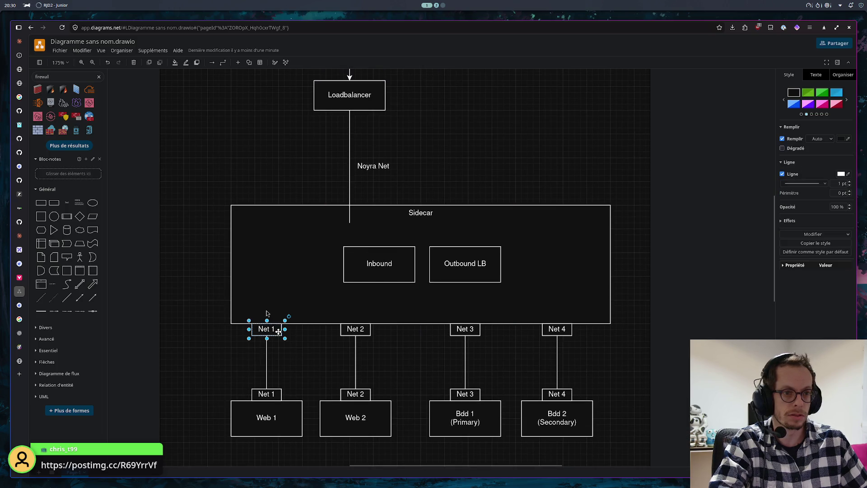
{"action": "left_click", "coordinate": [329, 203]}
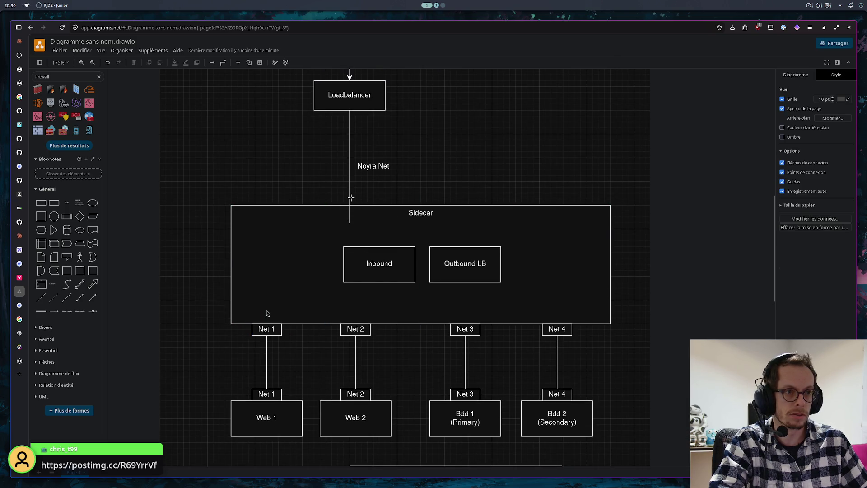
{"action": "left_click", "coordinate": [349, 200]}
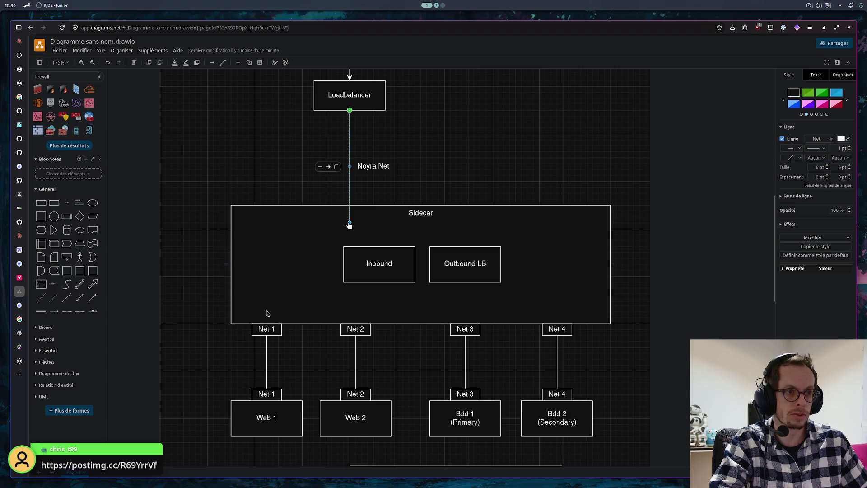
{"action": "key", "text": "ctrl+v"}
{"action": "left_click_drag", "start_coordinate": [354, 181], "coordinate": [352, 201]}
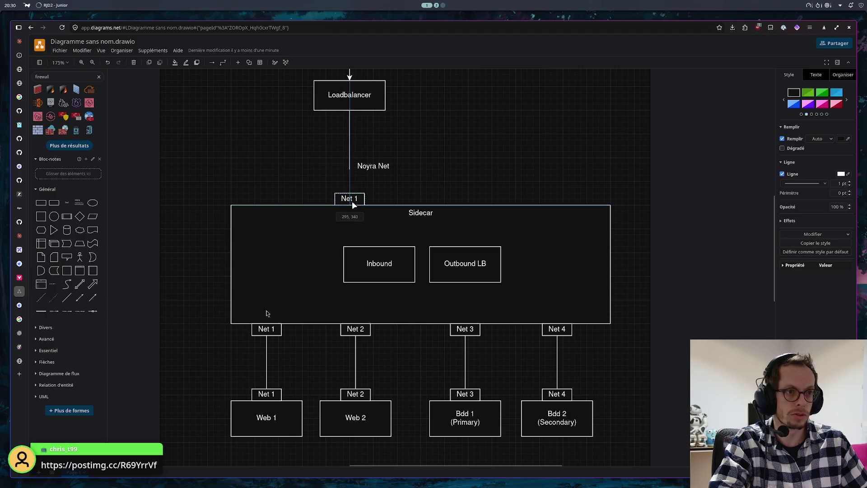
{"action": "double_click", "coordinate": [352, 199]}
{"action": "left_click", "coordinate": [352, 199]}
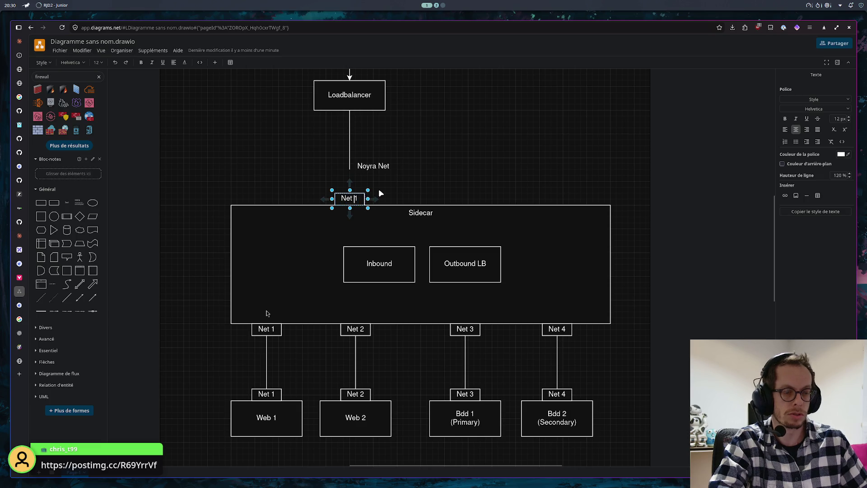
{"action": "type", "text": "Noyra"}
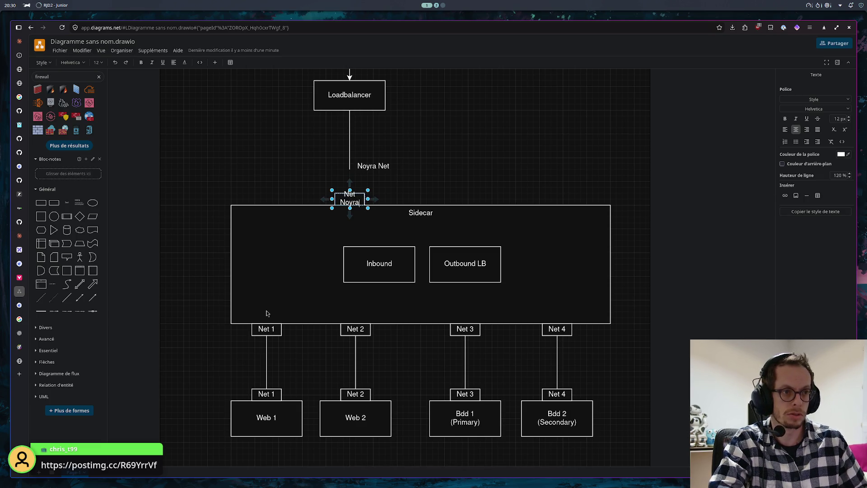
{"action": "left_click", "coordinate": [434, 173]}
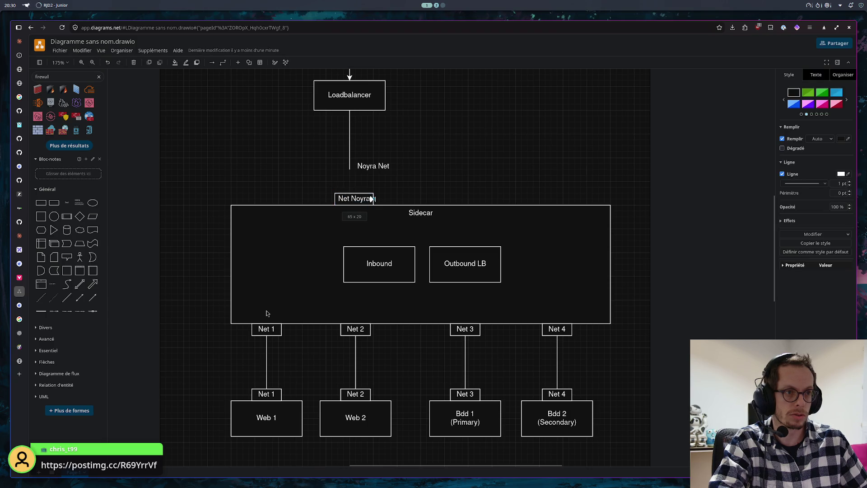
- Place a second Net Noyra tag under Loadbalancer, reattach the connector ends, and delete the old Noyra Net caption
{"action": "key", "text": "ctrl+v"}
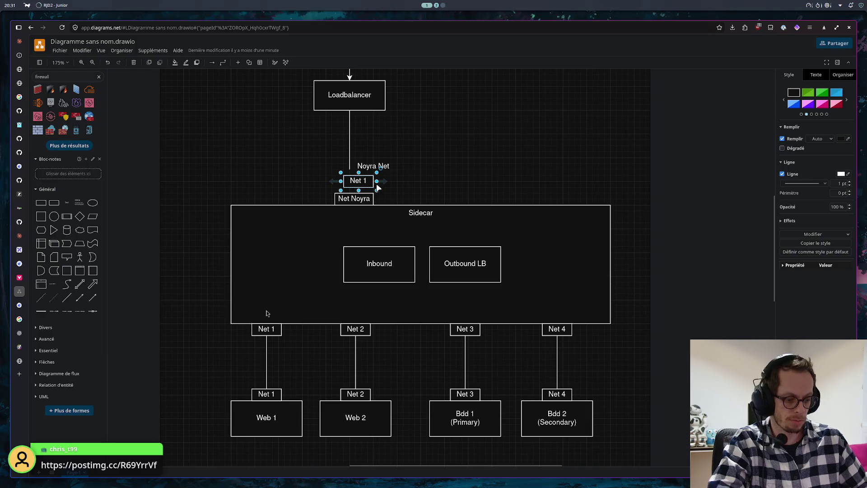
{"action": "key", "text": "Delete"}
{"action": "mouse_move", "coordinate": [352, 198]}
{"action": "left_mouse_down"}
{"action": "mouse_move", "coordinate": [359, 147]}
{"action": "mouse_move", "coordinate": [351, 116]}
{"action": "left_mouse_up"}
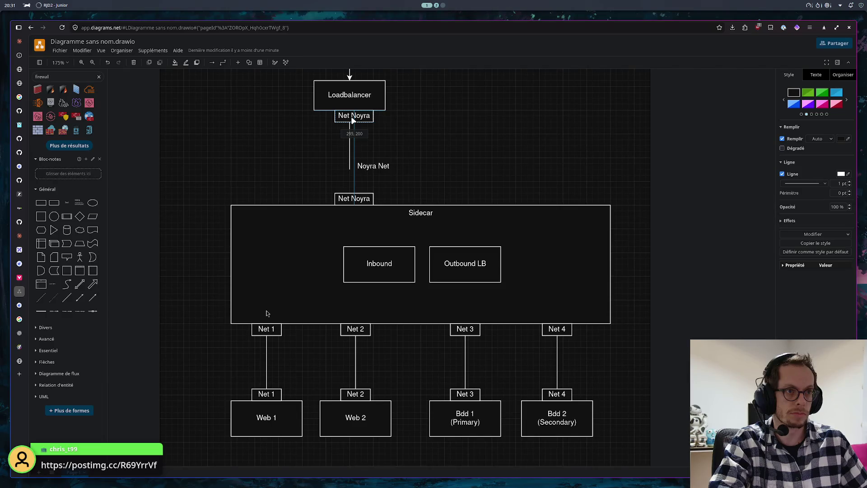
{"action": "left_click", "coordinate": [351, 132]}
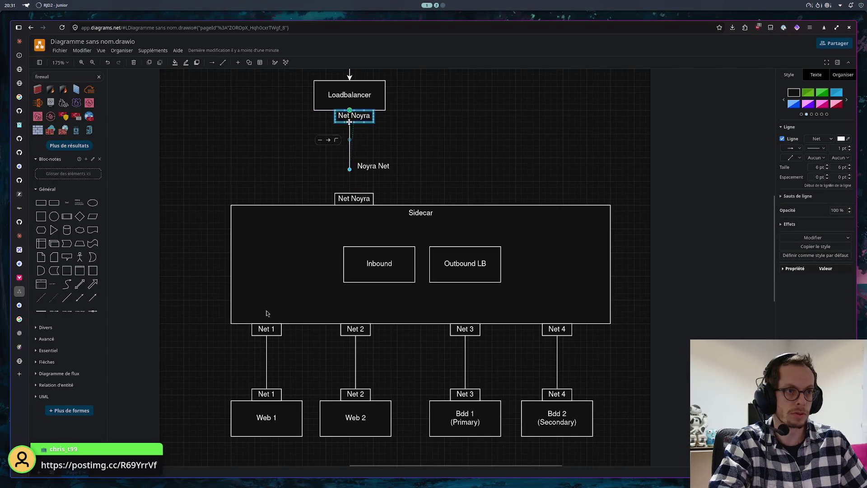
{"action": "left_click_drag", "start_coordinate": [349, 113], "coordinate": [354, 121]}
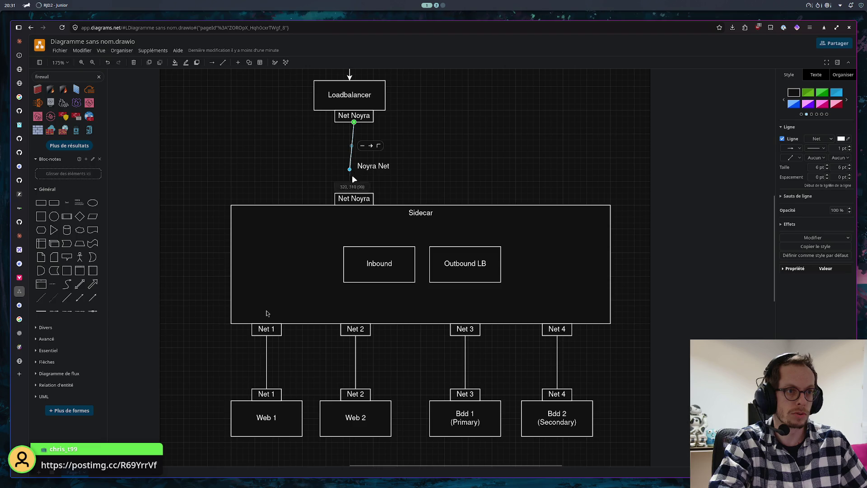
{"action": "left_click_drag", "start_coordinate": [354, 179], "coordinate": [353, 195]}
{"action": "left_click", "coordinate": [374, 168]}
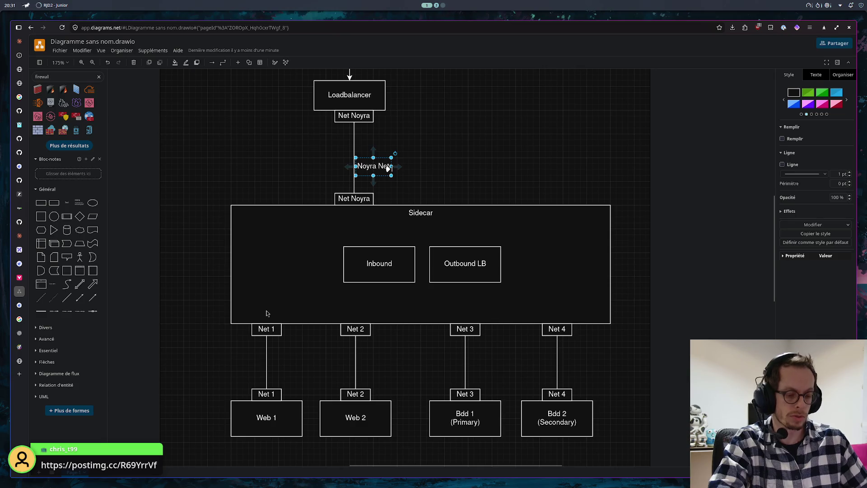
{"action": "key", "text": "Delete"}
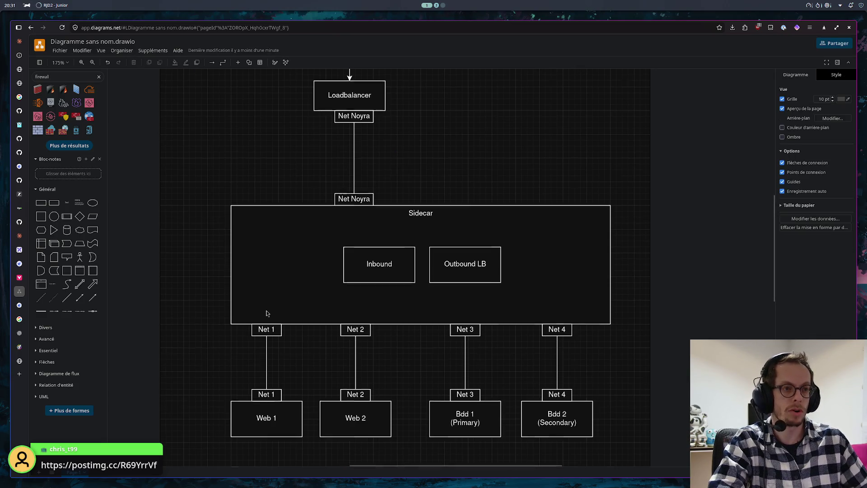
{"action": "scroll", "coordinate": [266, 313], "scroll_direction": "up", "scroll_amount": 1}
{"action": "scroll", "coordinate": [266, 313], "scroll_direction": "down", "scroll_amount": 2}
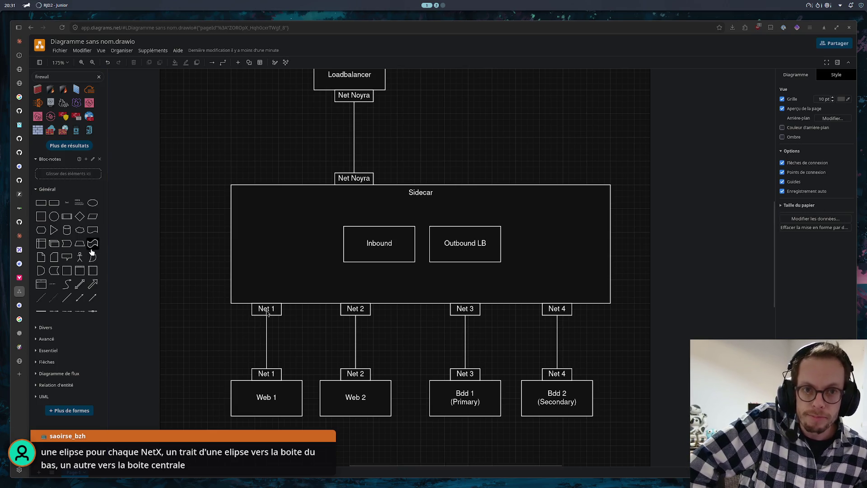
- Add an ellipse spanning the Net 1 link, send it to the back and give it a dashed outline
{"action": "left_click", "coordinate": [92, 202]}
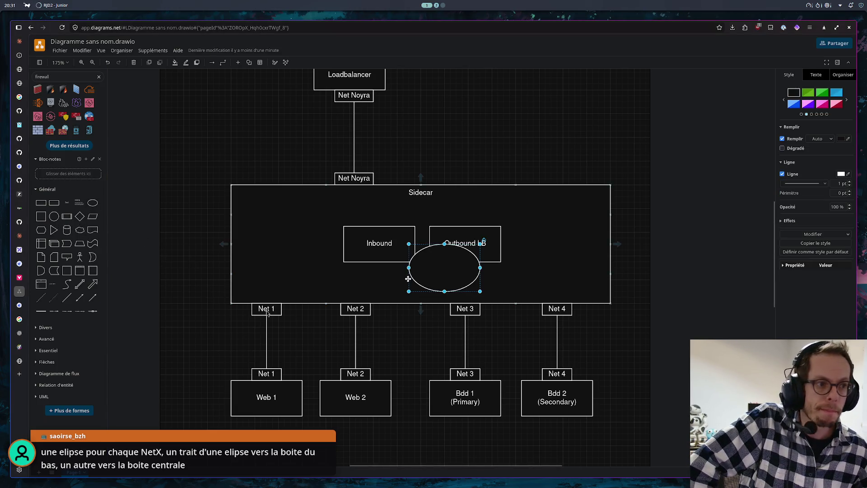
{"action": "left_click_drag", "start_coordinate": [427, 278], "coordinate": [251, 320]}
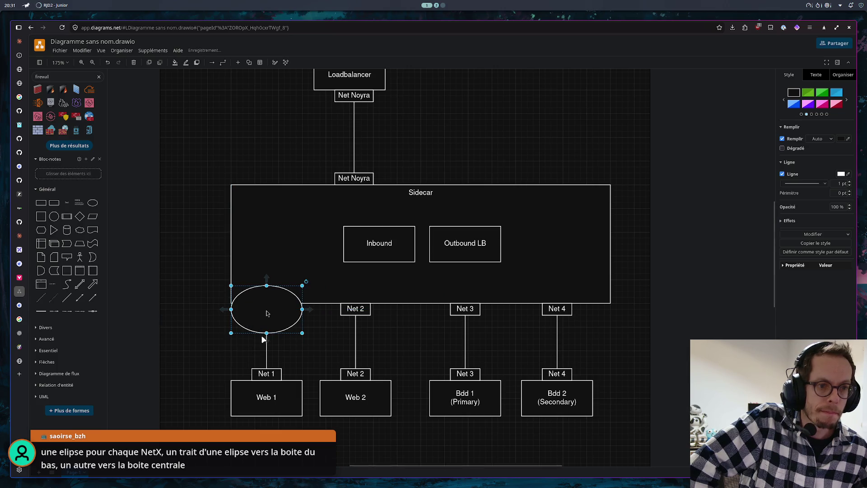
{"action": "left_click_drag", "start_coordinate": [264, 333], "coordinate": [259, 387]}
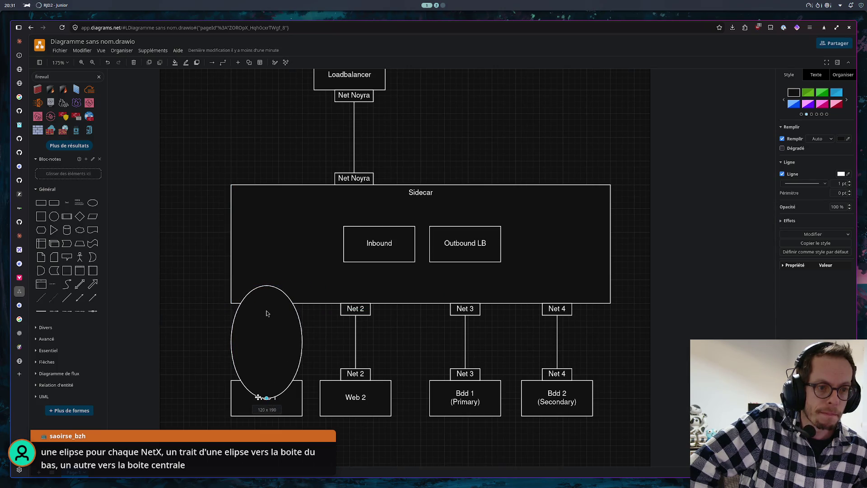
{"action": "right_click", "coordinate": [293, 321]}
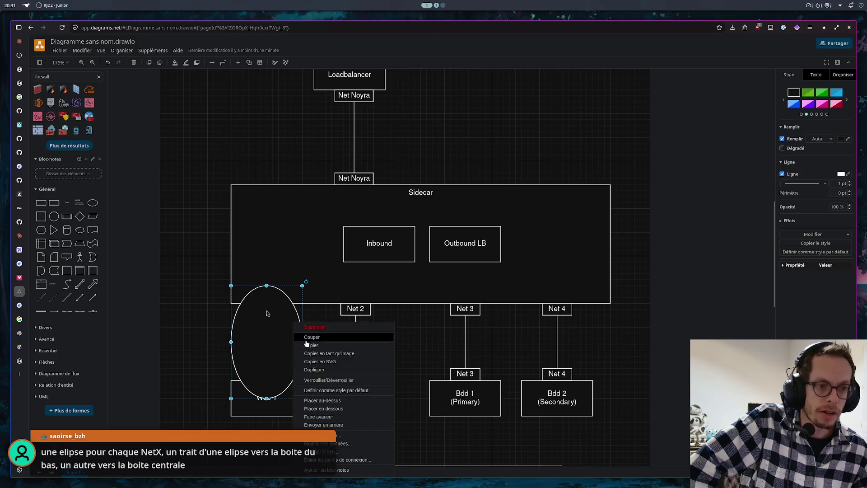
{"action": "left_click", "coordinate": [322, 409]}
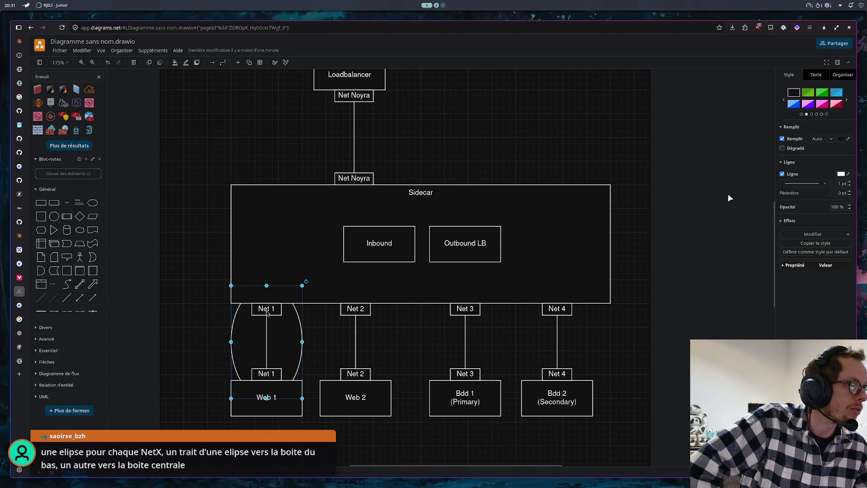
{"action": "left_click", "coordinate": [802, 181]}
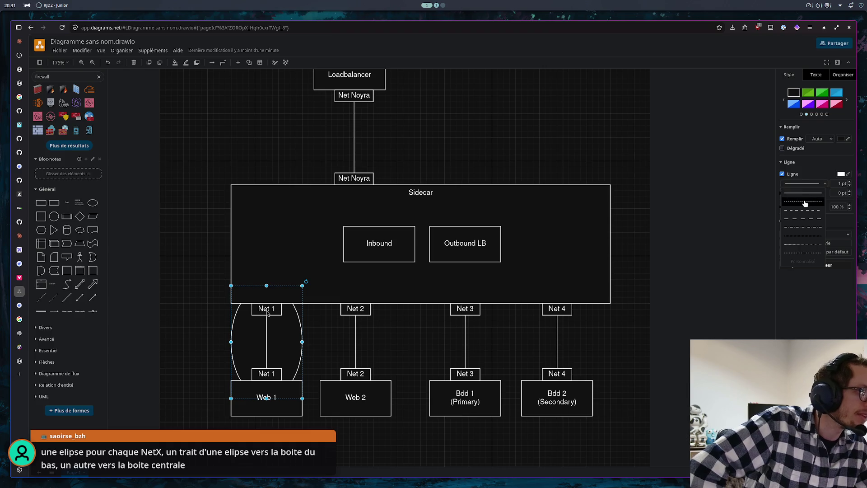
{"action": "left_click", "coordinate": [804, 200]}
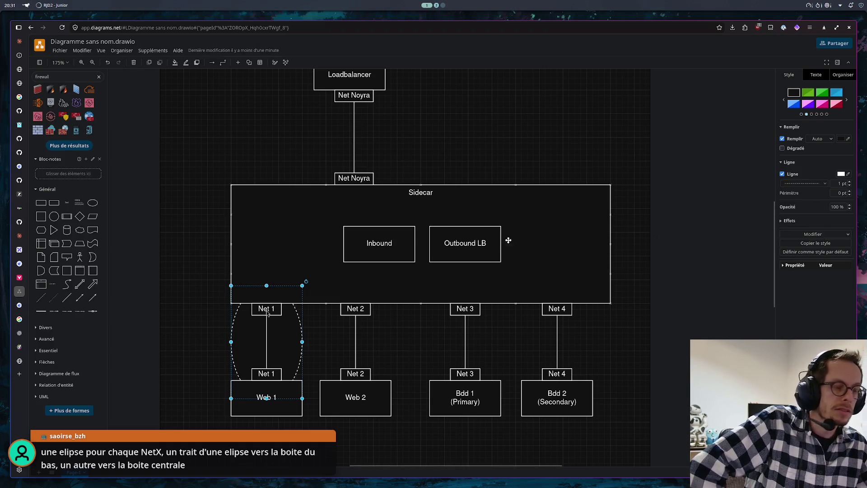
- Set the ellipse's fill colour to none
{"action": "left_click", "coordinate": [841, 138]}
{"action": "left_click", "coordinate": [824, 151]}
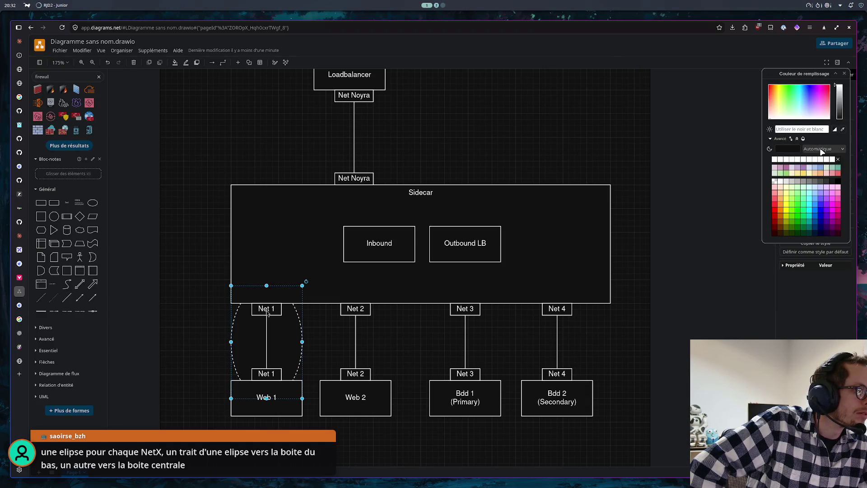
{"action": "left_click", "coordinate": [790, 149]}
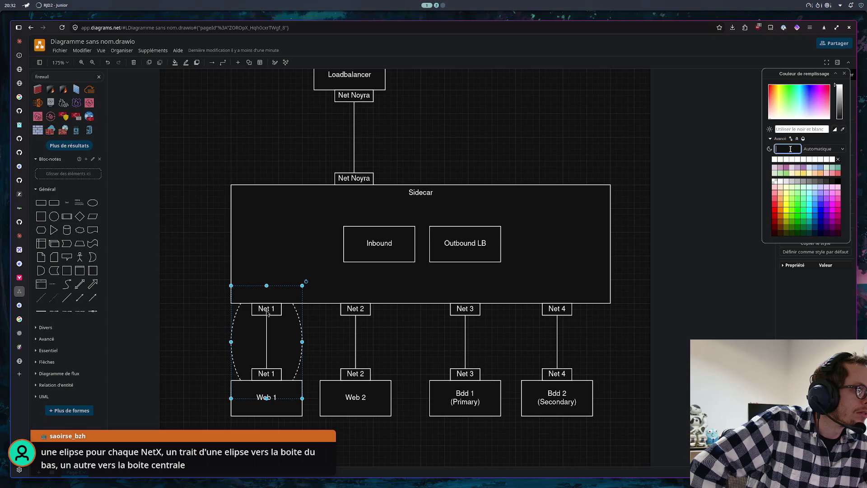
{"action": "left_click", "coordinate": [770, 138]}
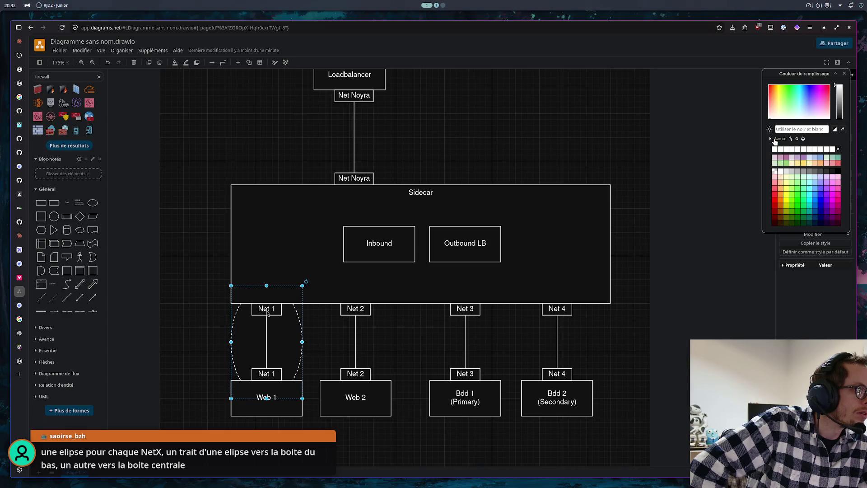
{"action": "left_click", "coordinate": [774, 140]}
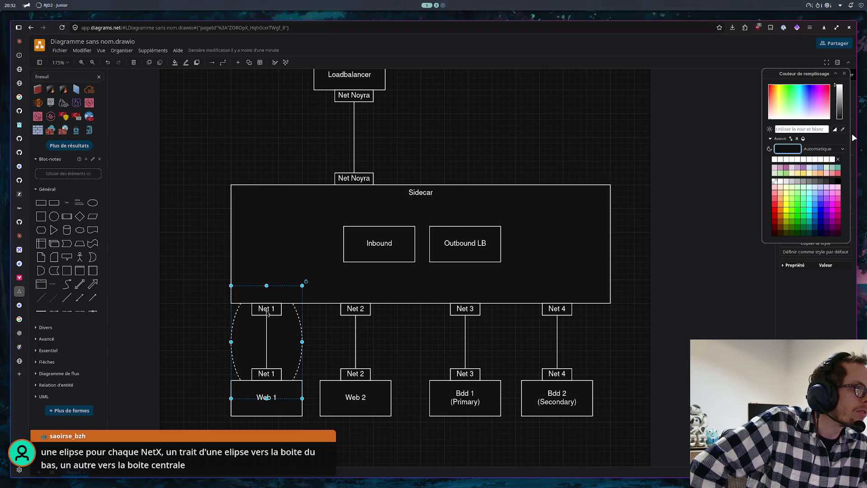
{"action": "type", "text": "none"}
{"action": "left_click", "coordinate": [818, 129]}
{"action": "type", "text": "none"}
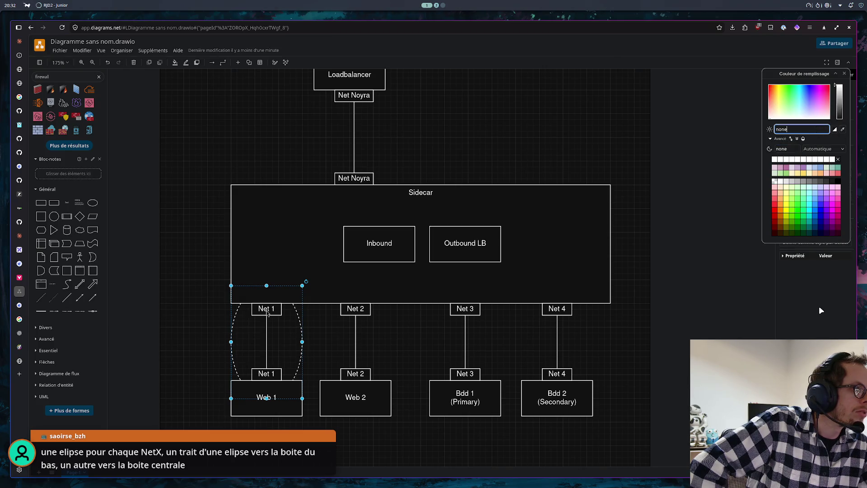
{"action": "key", "text": "Return"}
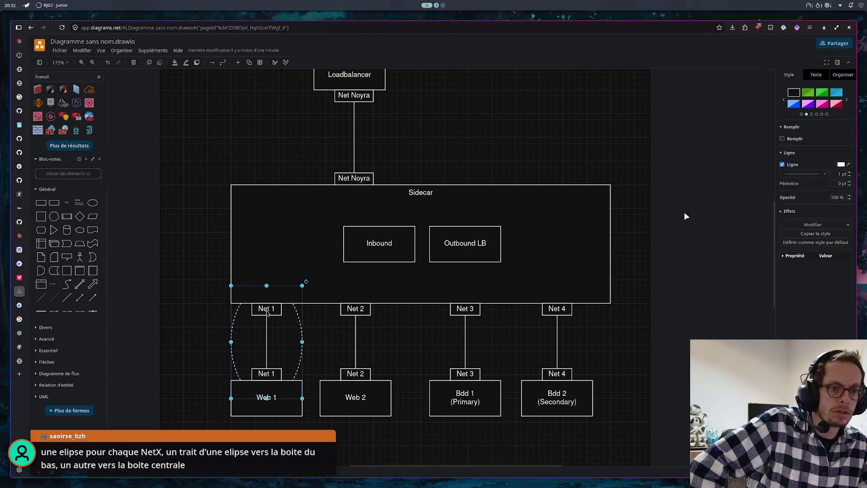
- Bring the unfilled ellipse in front of the Net 1 and Web 1 boxes
{"action": "right_click", "coordinate": [296, 314]}
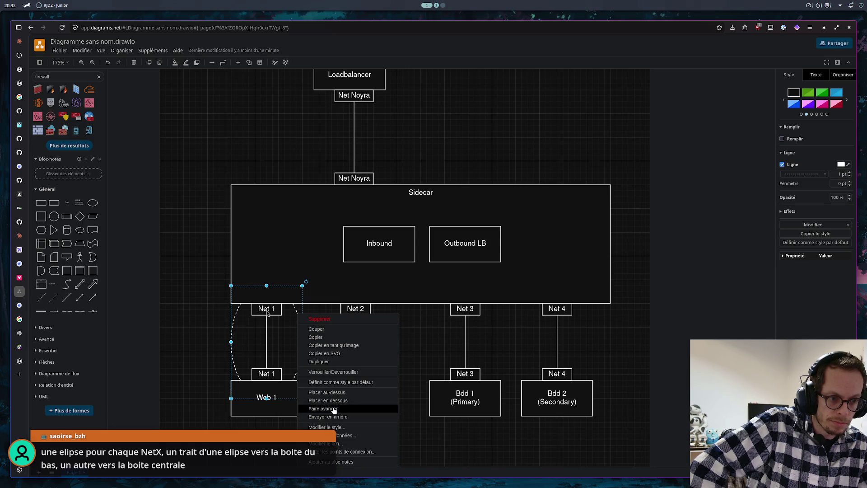
{"action": "left_click", "coordinate": [332, 392]}
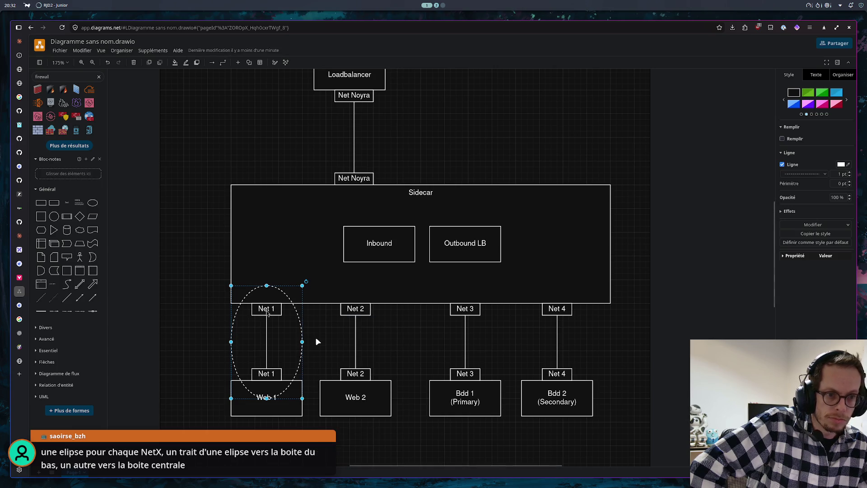
{"action": "left_click", "coordinate": [318, 342]}
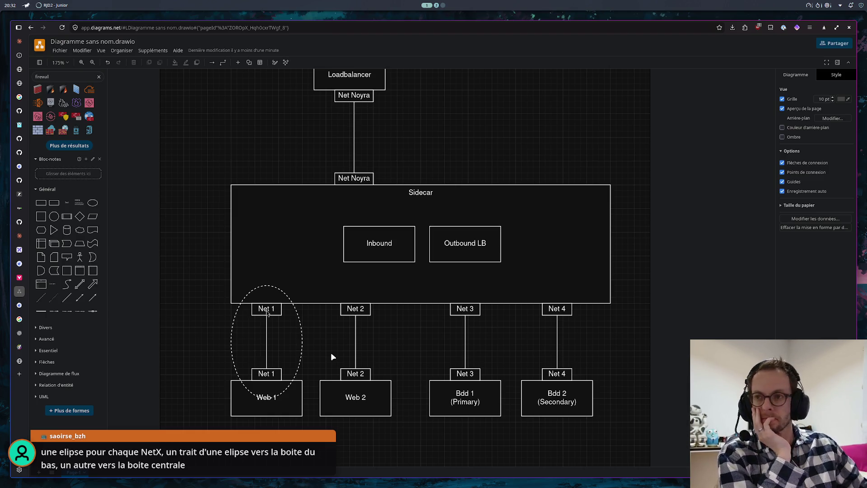
{"action": "mouse_move", "coordinate": [282, 296]}
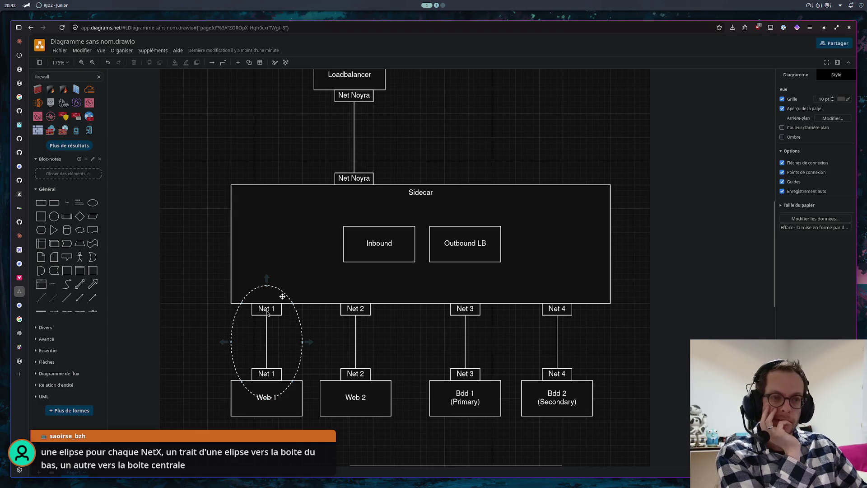
- Move the ellipse aside and delete both Net 1 labels with their link
{"action": "left_click_drag", "start_coordinate": [266, 286], "coordinate": [266, 400]}
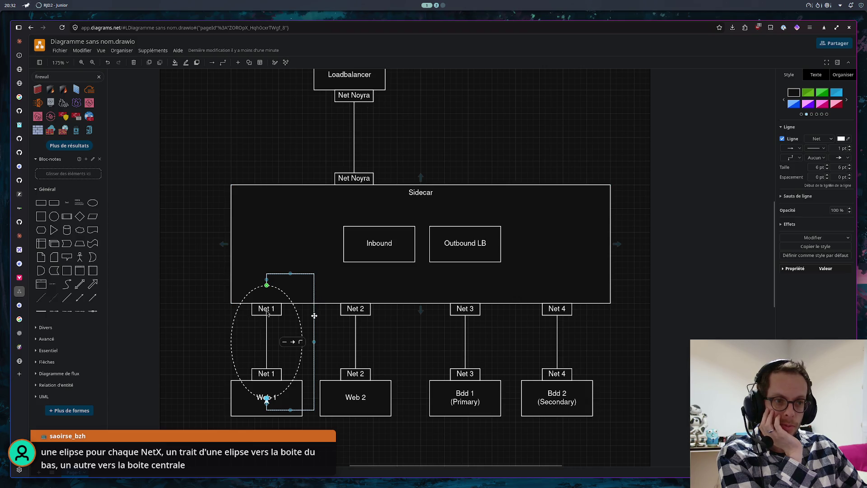
{"action": "key", "text": "Delete"}
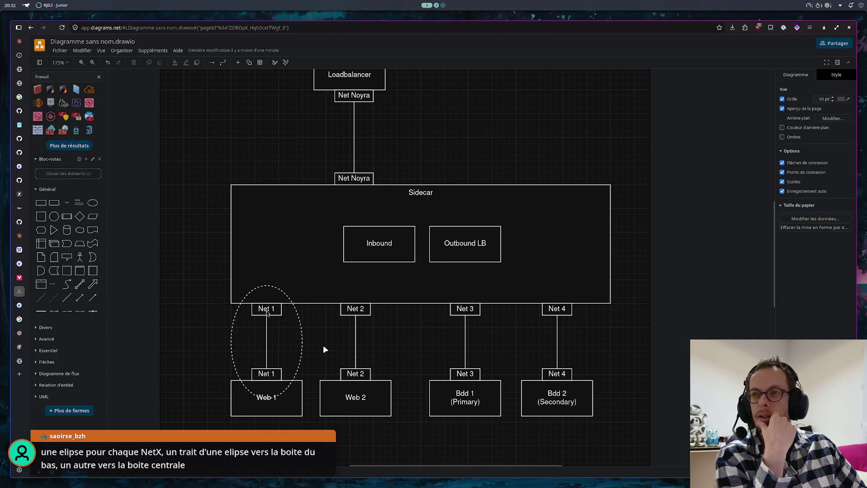
{"action": "left_click", "coordinate": [302, 334]}
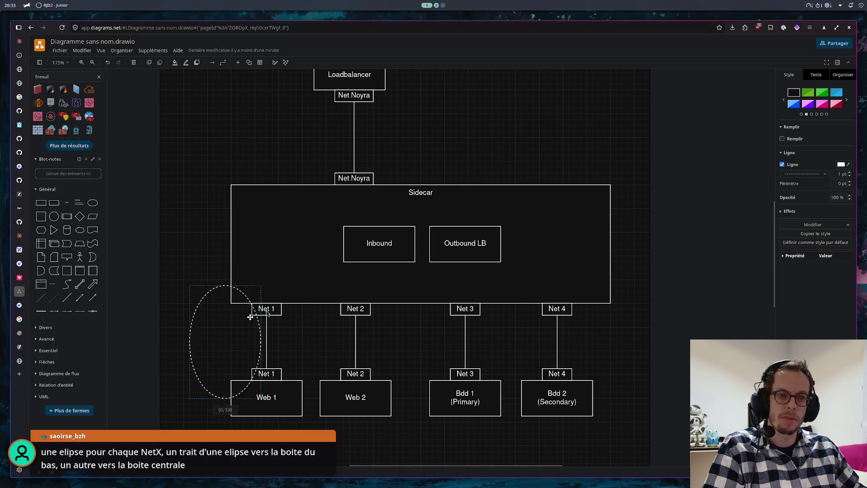
{"action": "left_click_drag", "start_coordinate": [300, 320], "coordinate": [224, 289]}
{"action": "left_click", "coordinate": [266, 313]}
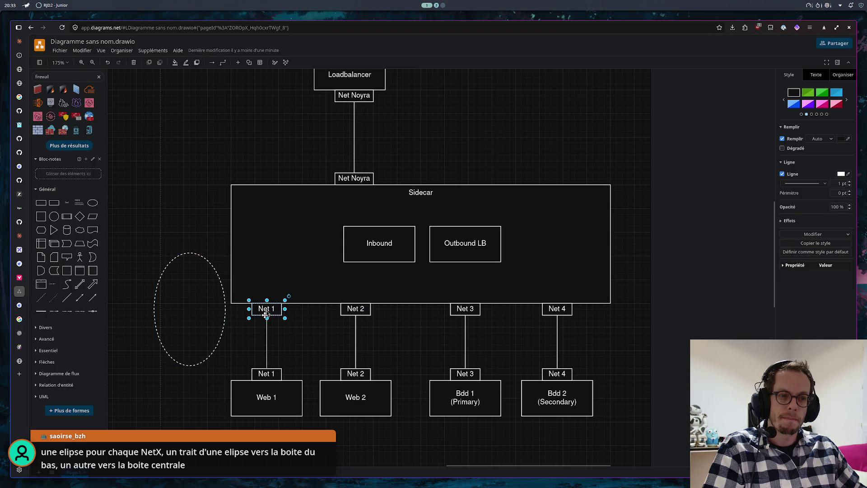
{"action": "left_click", "coordinate": [267, 339], "text": "shift"}
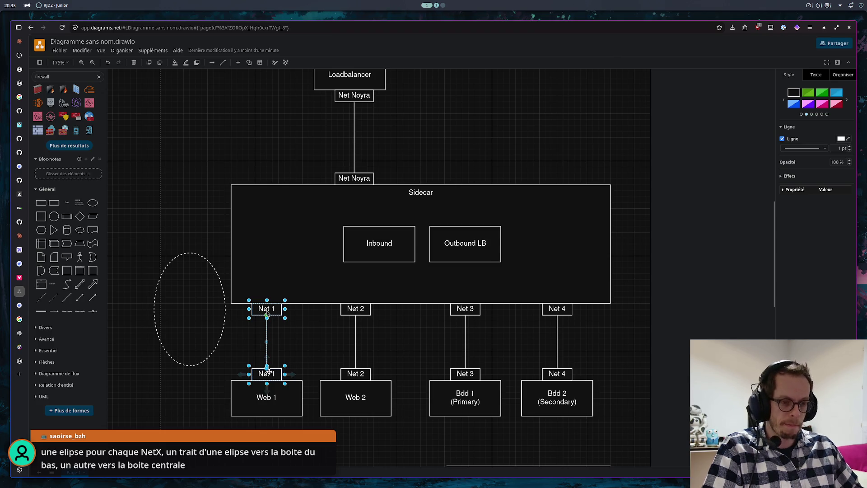
{"action": "key", "text": "Delete"}
- Shrink the dashed ellipse into a slim shape above Web 1
{"action": "left_click", "coordinate": [227, 359]}
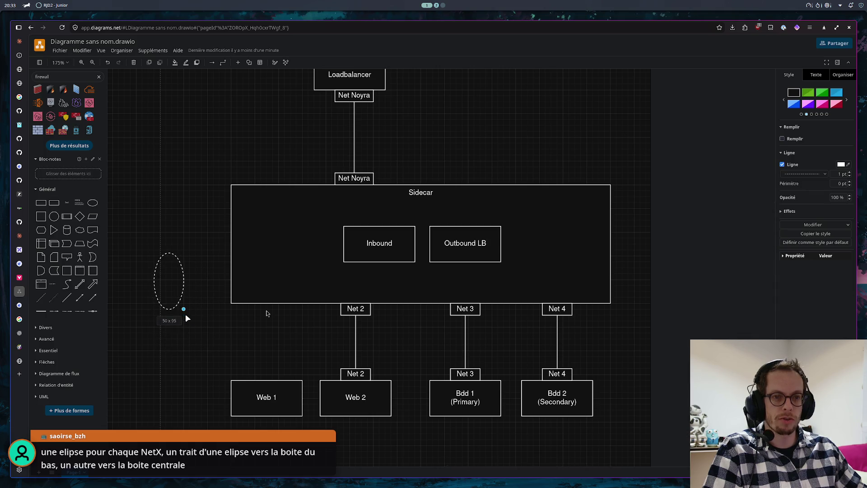
{"action": "mouse_move", "coordinate": [223, 365]}
{"action": "left_mouse_down"}
{"action": "mouse_move", "coordinate": [184, 311]}
{"action": "mouse_move", "coordinate": [270, 352]}
{"action": "left_mouse_up"}
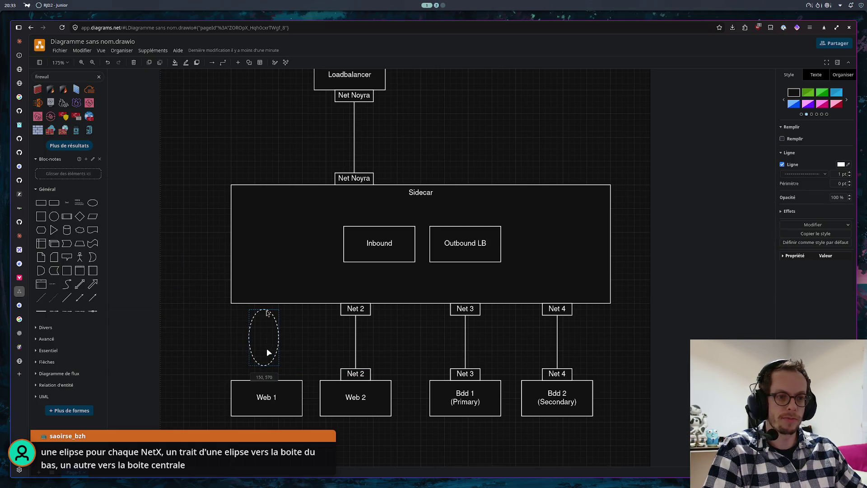
{"action": "mouse_move", "coordinate": [279, 366]}
{"action": "left_mouse_down"}
{"action": "mouse_move", "coordinate": [272, 374]}
{"action": "mouse_move", "coordinate": [266, 361]}
{"action": "left_mouse_up"}
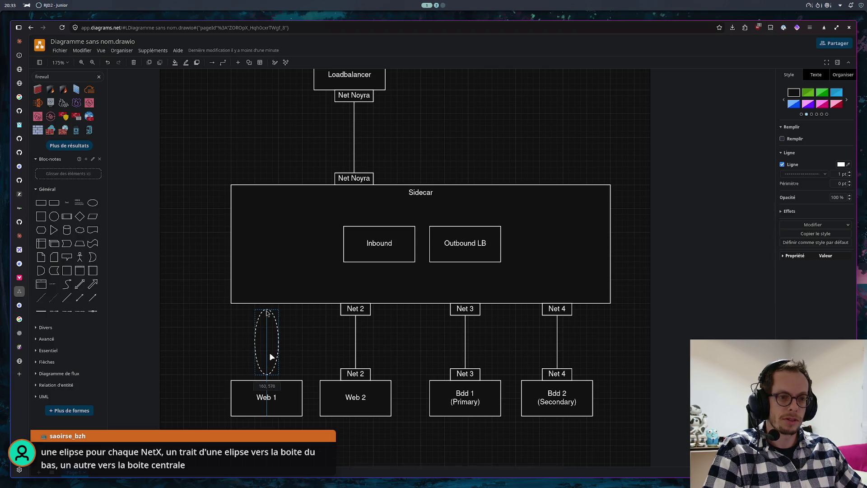
{"action": "left_click", "coordinate": [310, 353]}
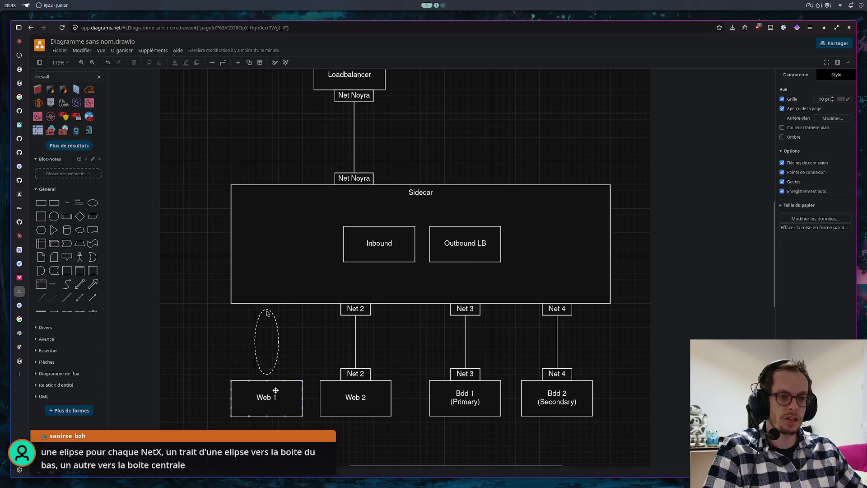
- Add a line from Sidecar down to the top of the ellipse
{"action": "left_click", "coordinate": [69, 285]}
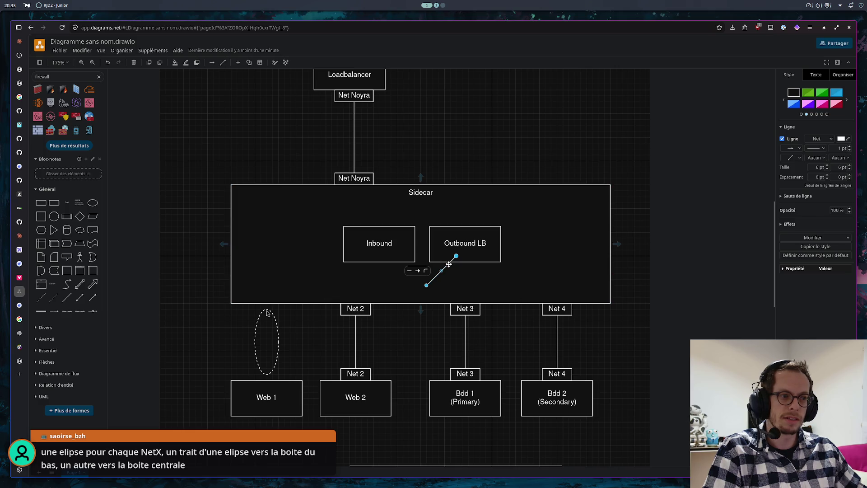
{"action": "left_click_drag", "start_coordinate": [449, 265], "coordinate": [259, 311]}
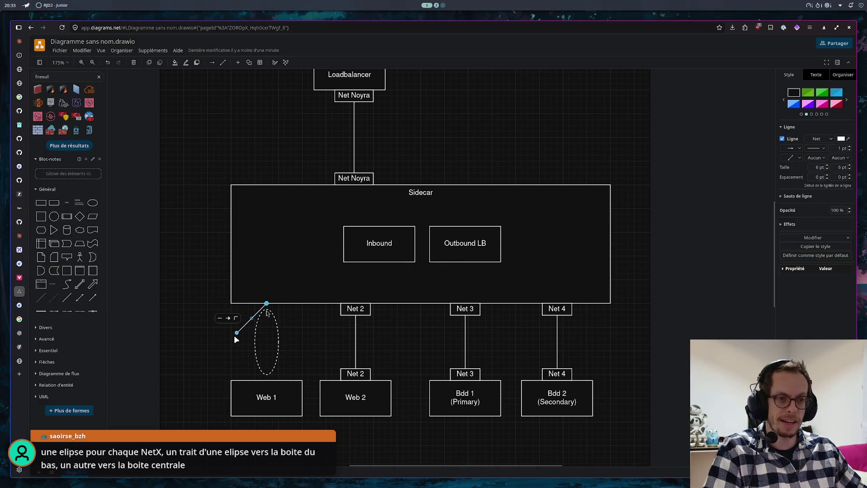
{"action": "left_click_drag", "start_coordinate": [237, 334], "coordinate": [266, 312]}
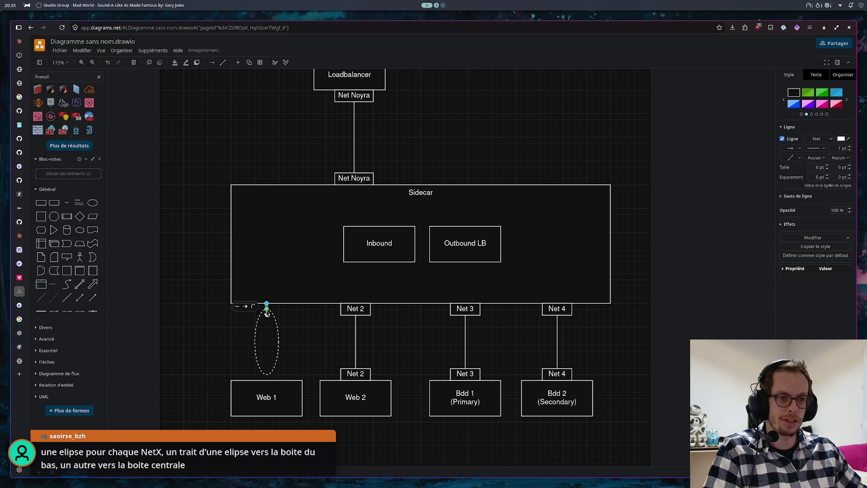
{"action": "left_click", "coordinate": [295, 328]}
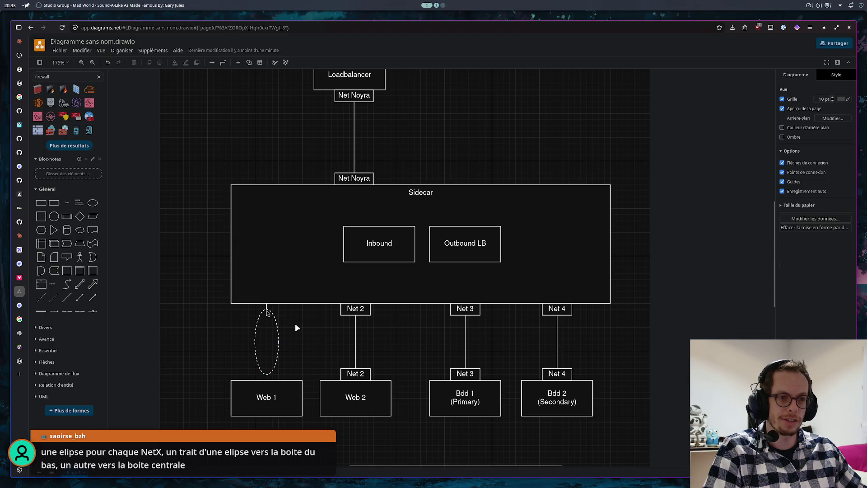
{"action": "left_click", "coordinate": [267, 308]}
{"action": "left_click_drag", "start_coordinate": [270, 313], "coordinate": [270, 314]}
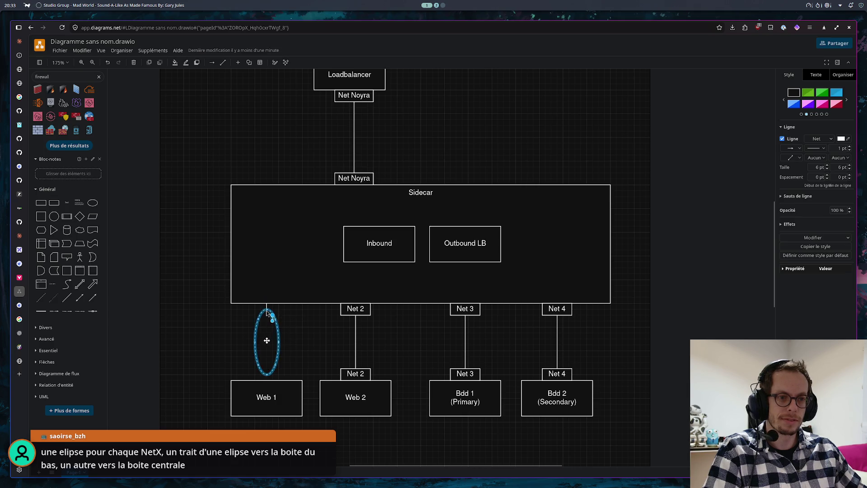
{"action": "left_click", "coordinate": [306, 325]}
{"action": "mouse_move", "coordinate": [266, 341]}
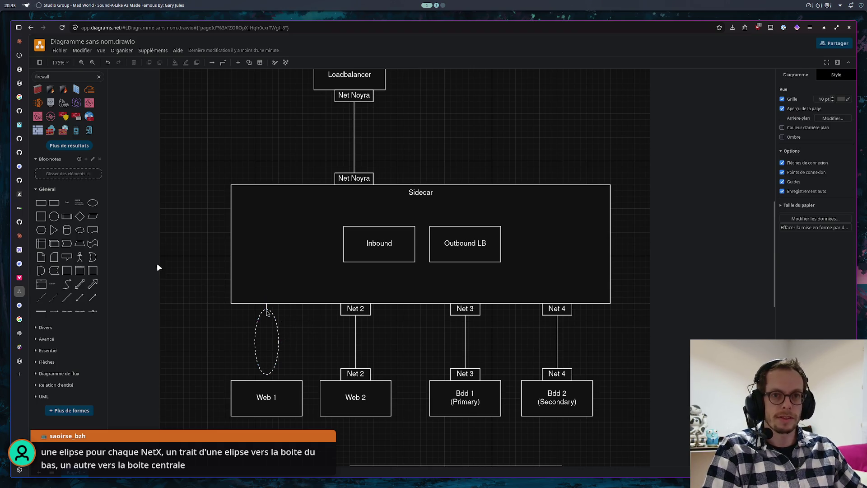
- Add a line from the ellipse's bottom to Web 1's top, then start a new browser tab
{"action": "left_click", "coordinate": [88, 303]}
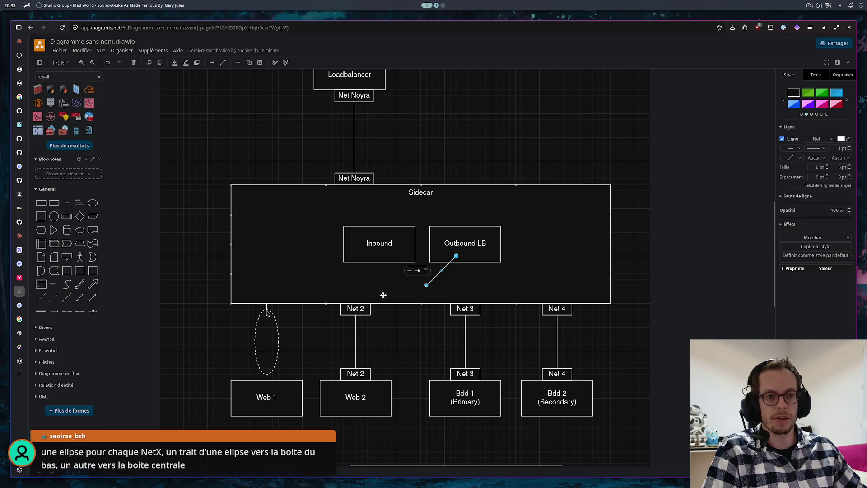
{"action": "left_click_drag", "start_coordinate": [425, 285], "coordinate": [266, 373]}
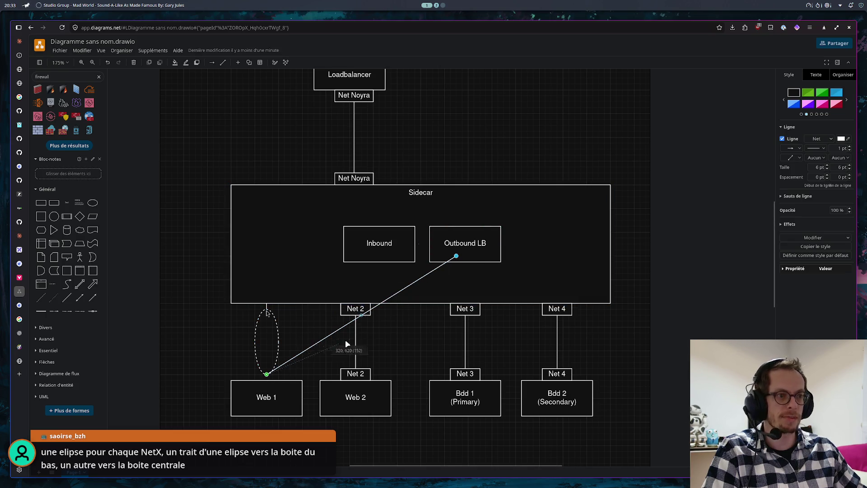
{"action": "left_click_drag", "start_coordinate": [265, 380], "coordinate": [266, 380]}
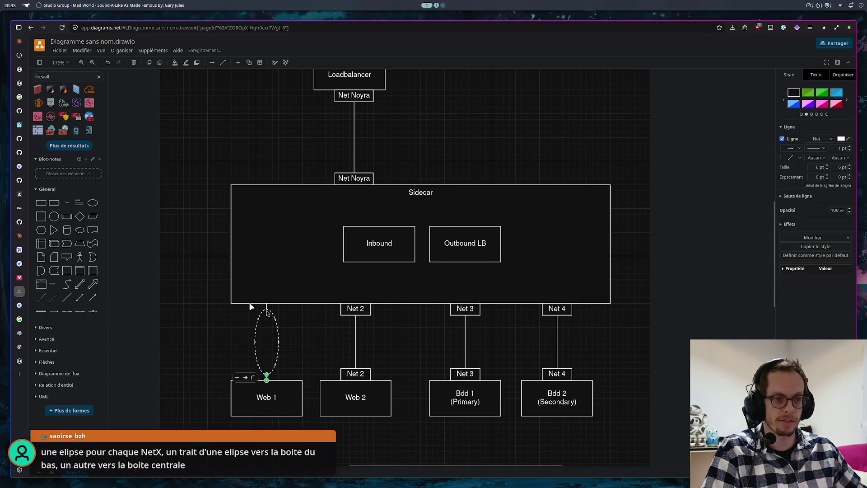
{"action": "left_click", "coordinate": [20, 373]}
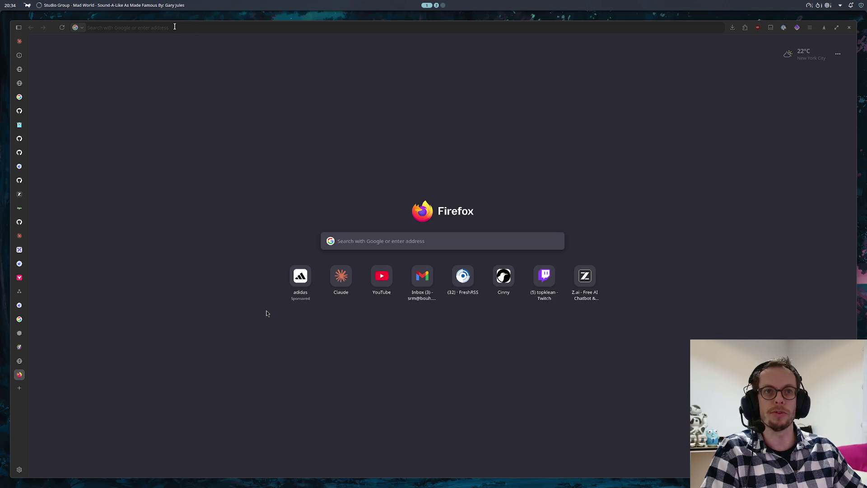
{"action": "type", "text": "cisco network example template"}
- Search network templates in Google Images and load the ConceptDraw Cisco network examples page
{"action": "key", "text": "Return"}
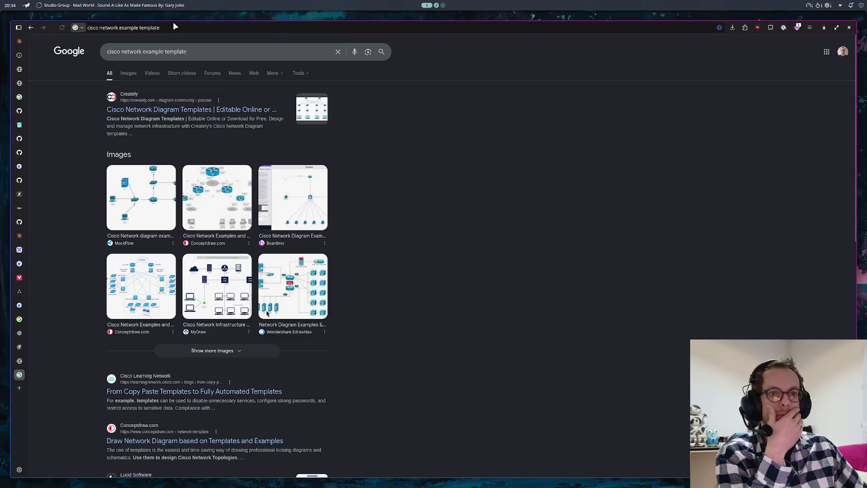
{"action": "left_click", "coordinate": [129, 72]}
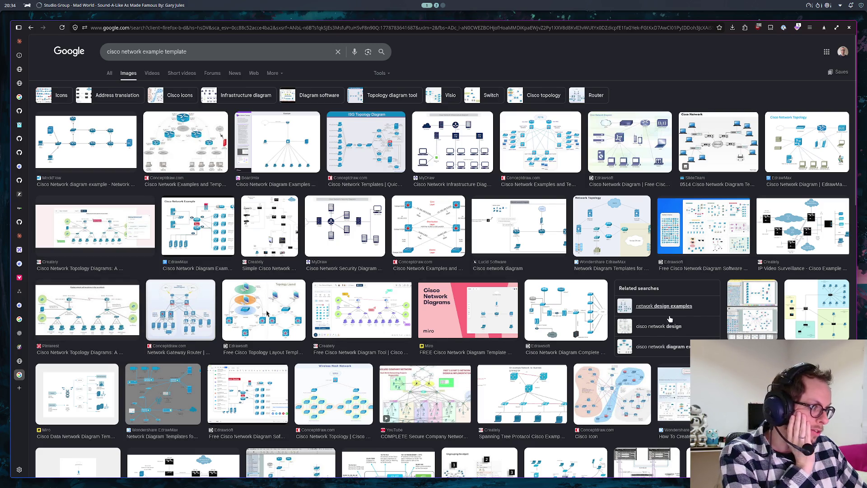
{"action": "scroll", "coordinate": [105, 367], "scroll_direction": "down", "scroll_amount": 2}
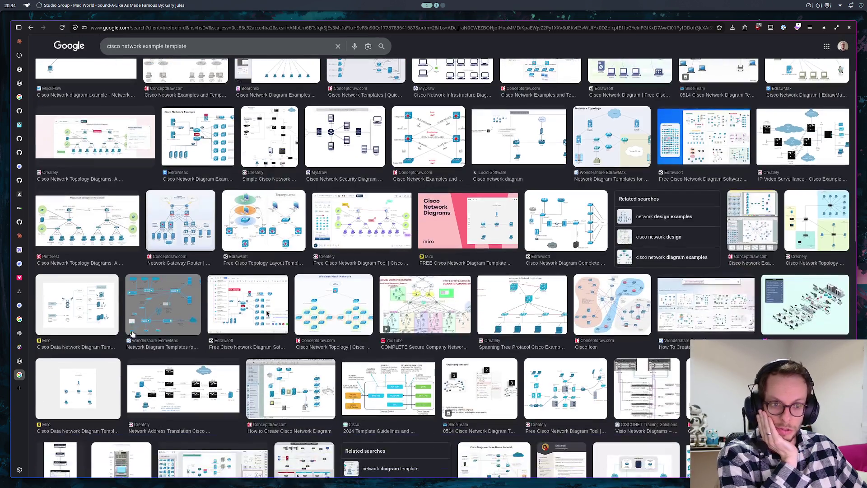
{"action": "scroll", "coordinate": [234, 363], "scroll_direction": "down", "scroll_amount": 1}
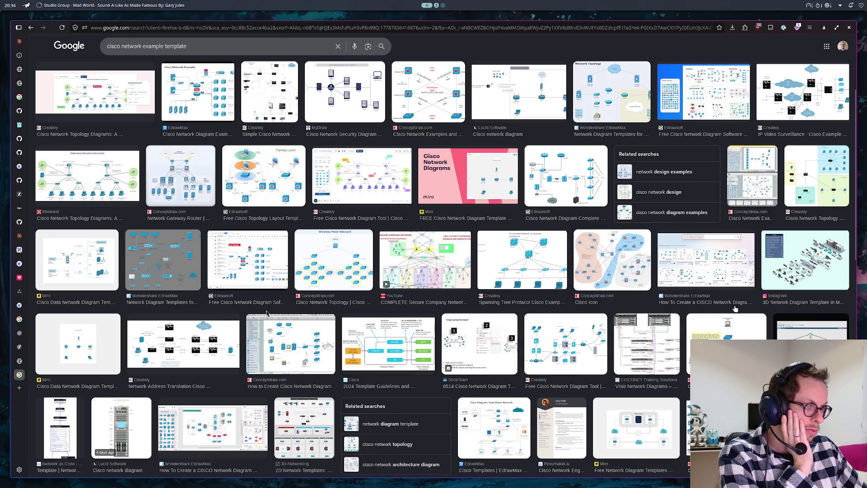
{"action": "scroll", "coordinate": [640, 313], "scroll_direction": "down", "scroll_amount": 2}
{"action": "scroll", "coordinate": [615, 353], "scroll_direction": "down", "scroll_amount": 1}
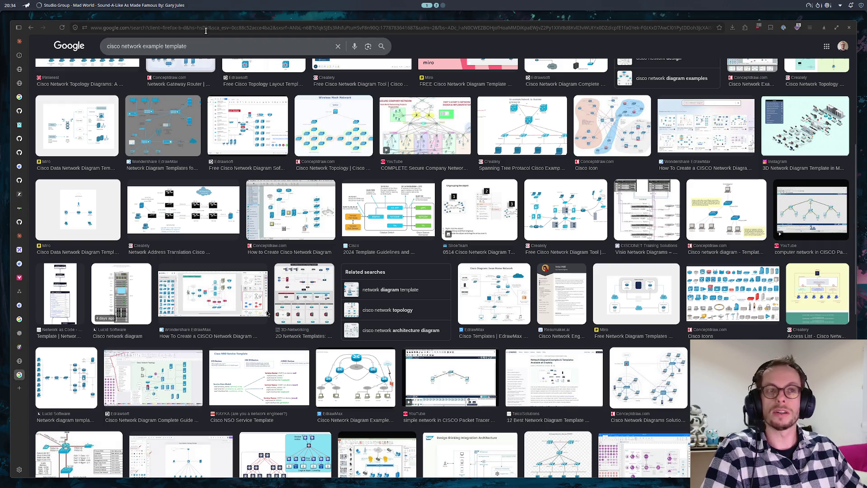
{"action": "key", "text": "ctrl+l"}
{"action": "type", "text": "https://www.conceptdraw.com/How-To-Guide/cisco-network-examples-templates"}
{"action": "key", "text": "Return"}
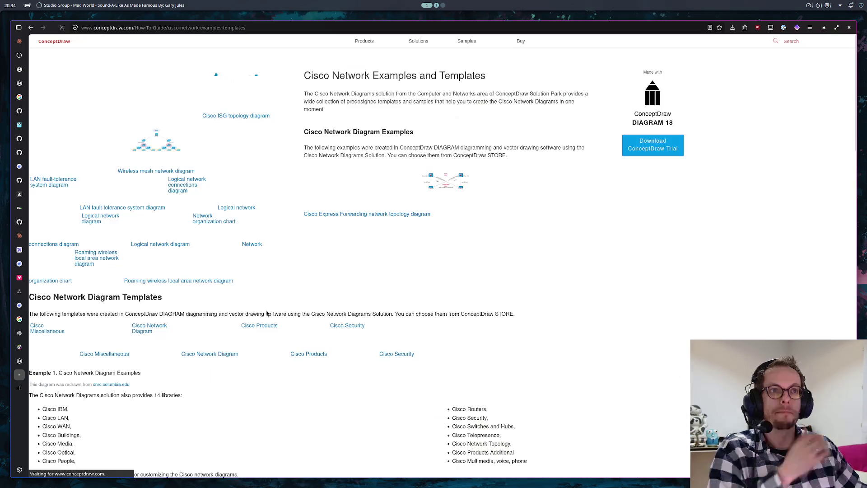
{"action": "scroll", "coordinate": [285, 255], "scroll_direction": "down", "scroll_amount": 5}
{"action": "scroll", "coordinate": [293, 250], "scroll_direction": "down", "scroll_amount": 5}
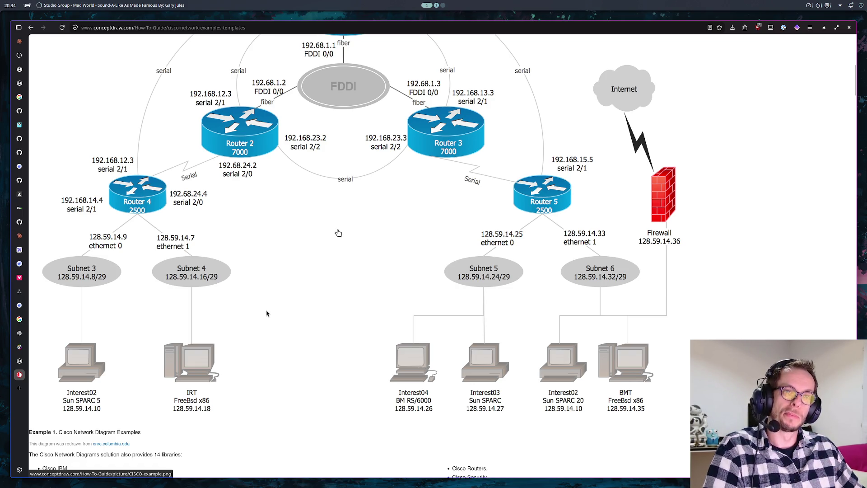
- View the VLAN and service-mesh reference images, then return to the draw.io diagram
{"action": "left_click", "coordinate": [19, 360]}
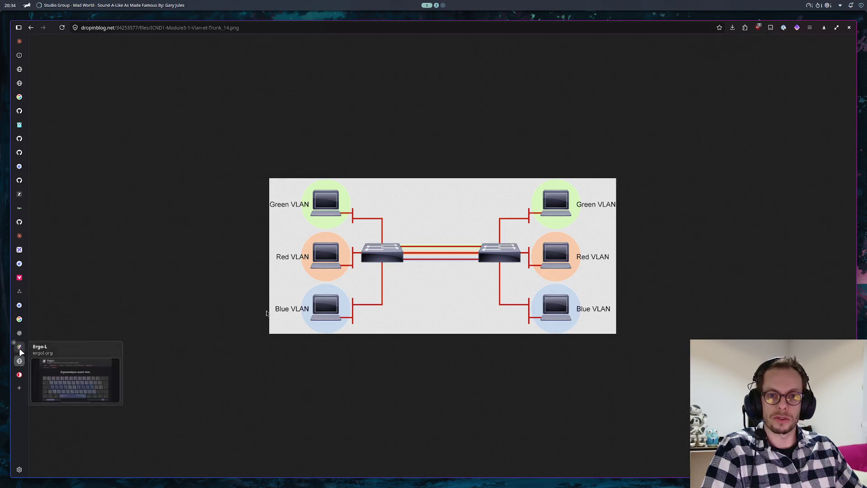
{"action": "left_click", "coordinate": [19, 333]}
{"action": "left_click", "coordinate": [19, 291]}
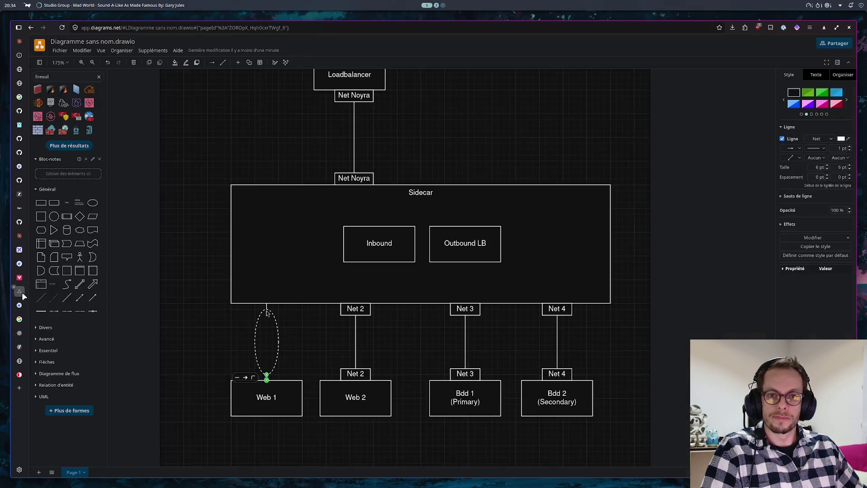
- Reshape the dashed oval wide and flat, centre it on Web 1's connector and label it Net 1
{"action": "left_click", "coordinate": [278, 346]}
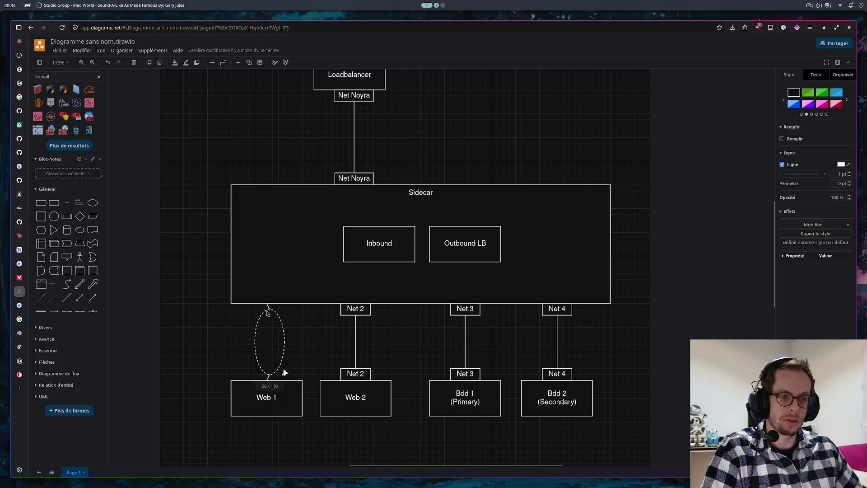
{"action": "left_click_drag", "start_coordinate": [279, 374], "coordinate": [328, 320]}
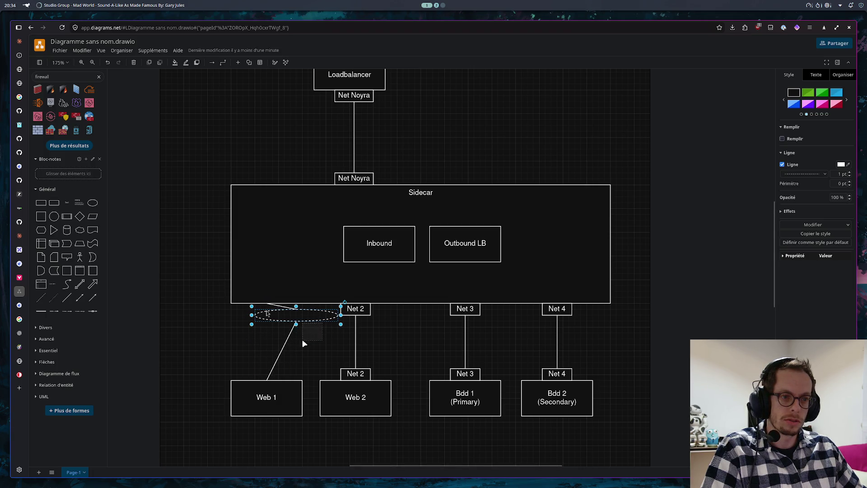
{"action": "left_click", "coordinate": [313, 322]}
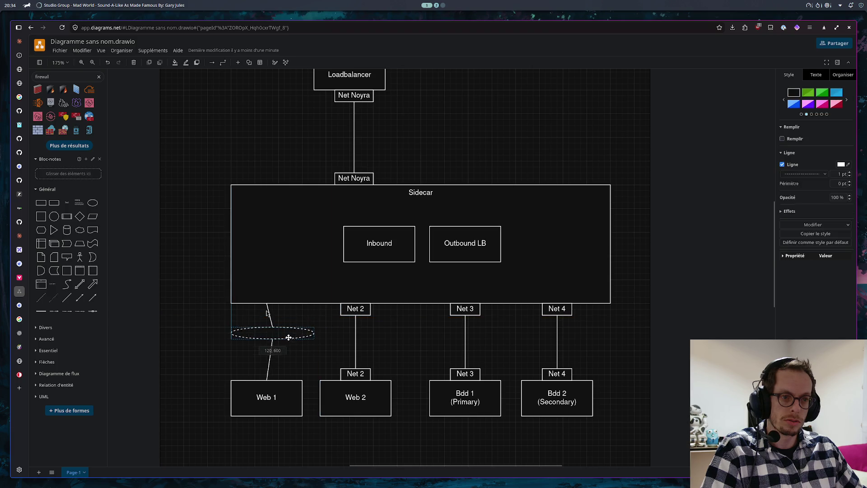
{"action": "left_click_drag", "start_coordinate": [301, 330], "coordinate": [275, 333]}
{"action": "type", "text": "N"}
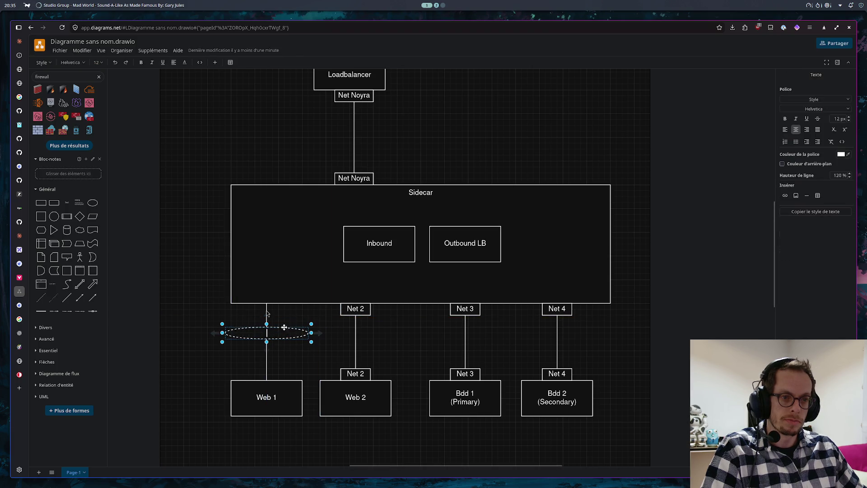
{"action": "type", "text": "et 1"}
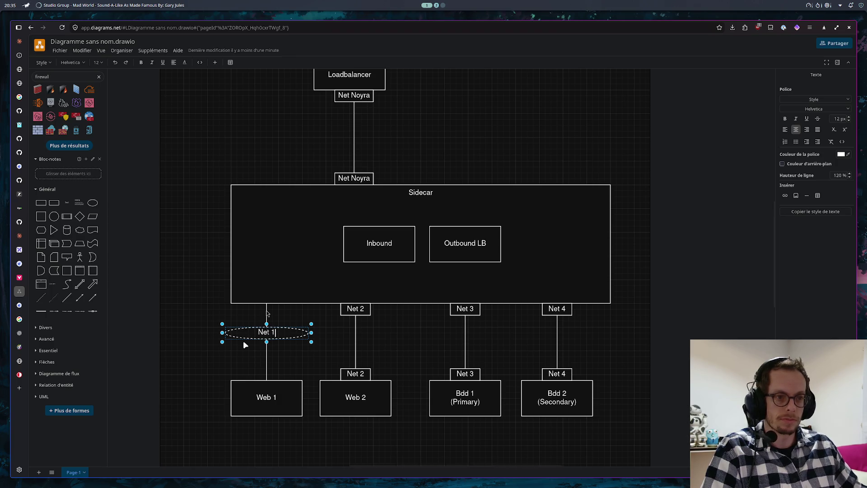
{"action": "left_click", "coordinate": [243, 341]}
{"action": "left_click_drag", "start_coordinate": [275, 339], "coordinate": [276, 343]}
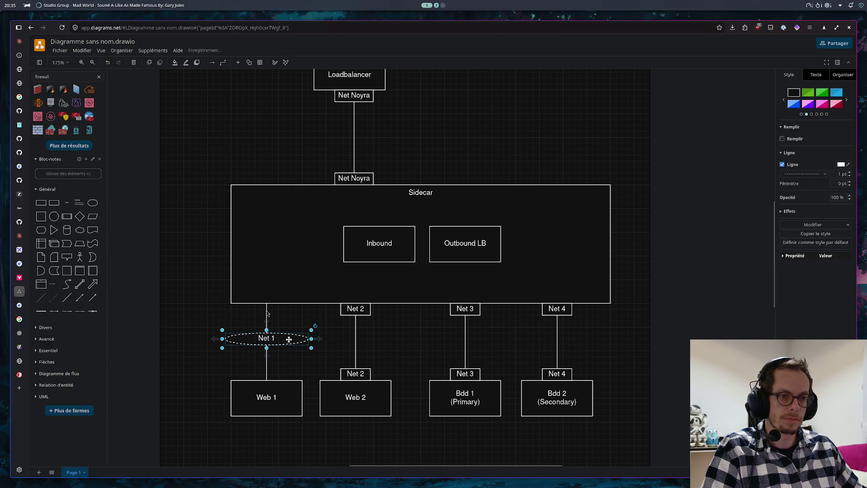
- Give the Net 1 ellipse a solid outline and make it slightly taller, then revisit the ConceptDraw page
{"action": "left_click", "coordinate": [810, 173]}
{"action": "left_click", "coordinate": [803, 194]}
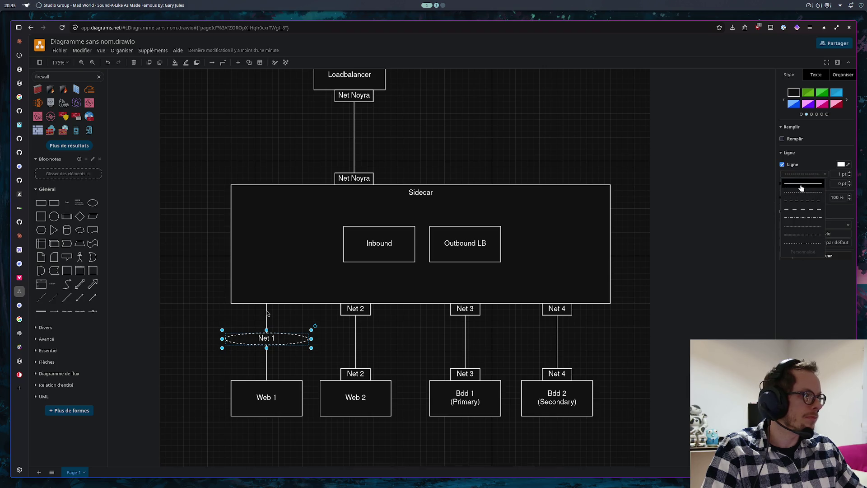
{"action": "left_click", "coordinate": [330, 353]}
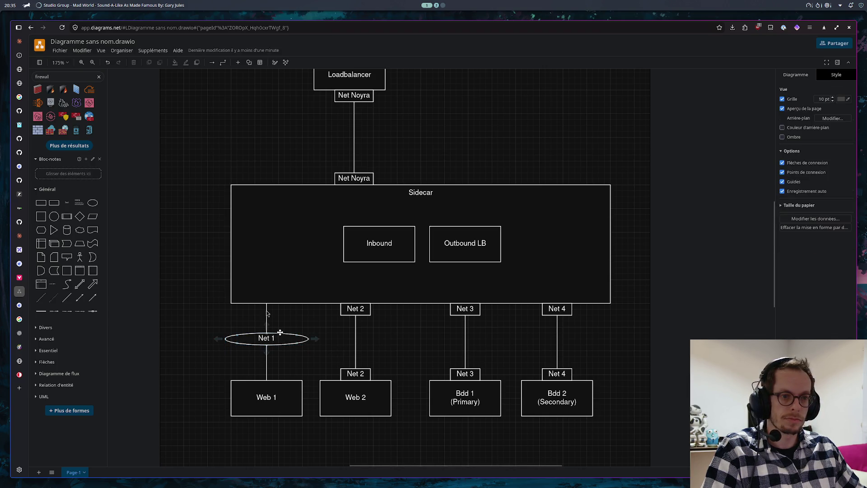
{"action": "left_click", "coordinate": [265, 332]}
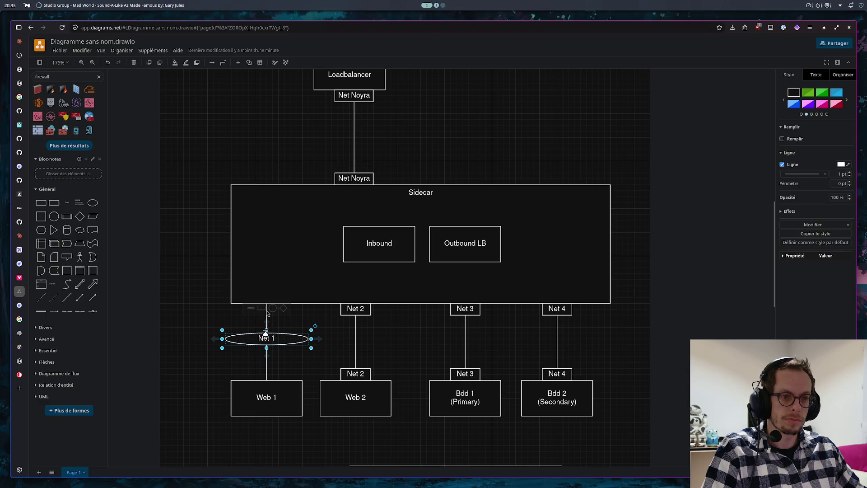
{"action": "left_click_drag", "start_coordinate": [266, 330], "coordinate": [268, 312]}
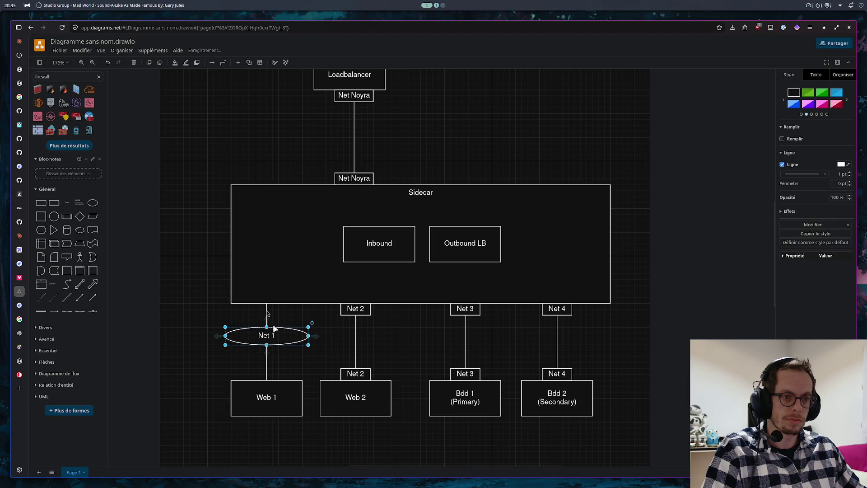
{"action": "left_click", "coordinate": [300, 347]}
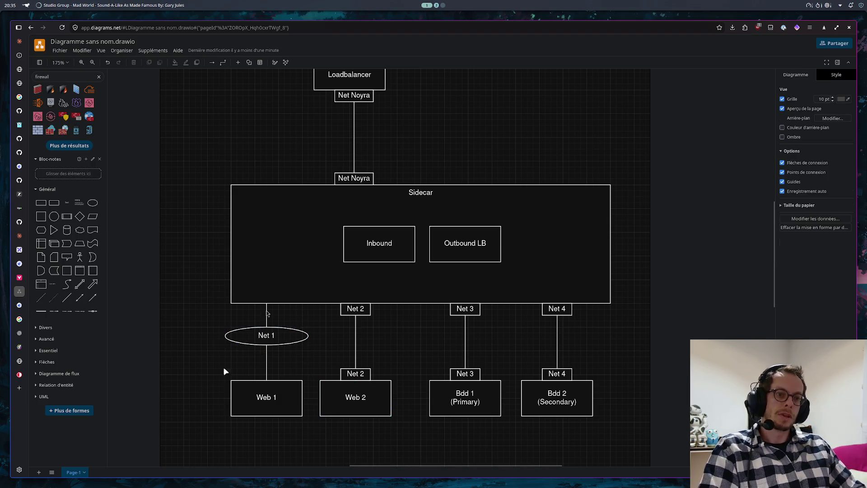
{"action": "left_click", "coordinate": [19, 376]}
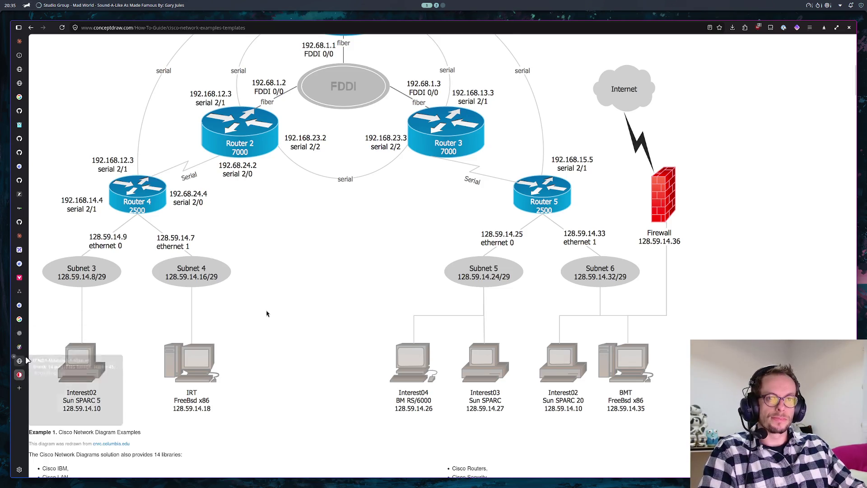
- Glance through the Google Images and diagram tabs, return to draw.io and drag a new edge from Net 1
{"action": "left_click", "coordinate": [19, 322]}
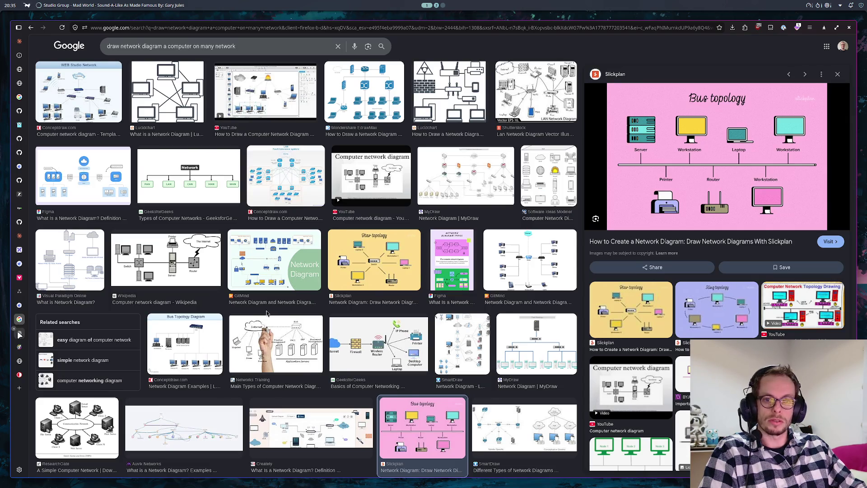
{"action": "left_click", "coordinate": [19, 332]}
{"action": "left_click", "coordinate": [19, 306]}
{"action": "left_click", "coordinate": [20, 320]}
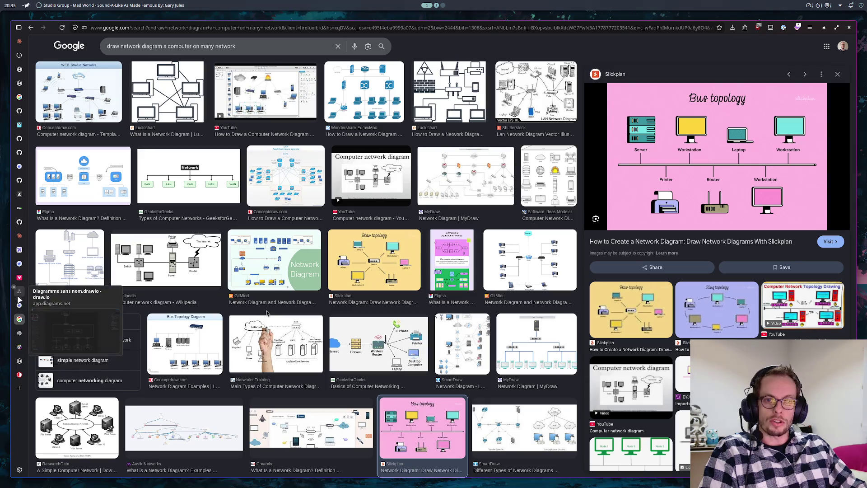
{"action": "left_click", "coordinate": [18, 293]}
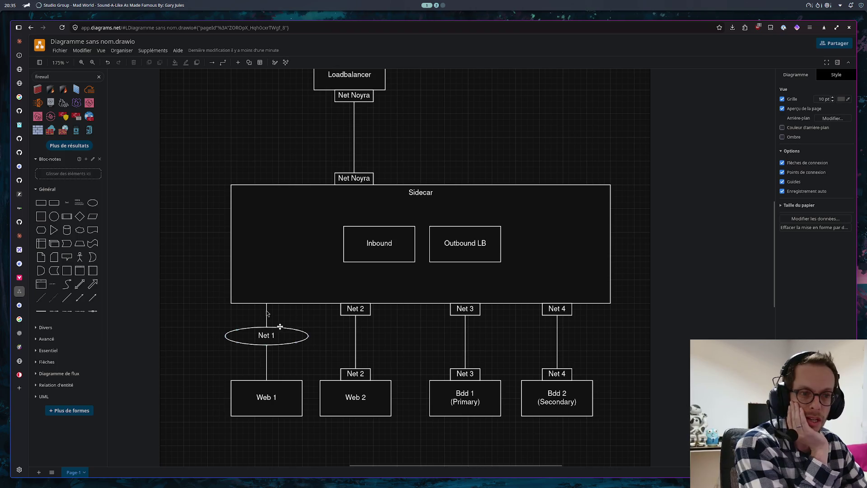
{"action": "mouse_move", "coordinate": [267, 334]}
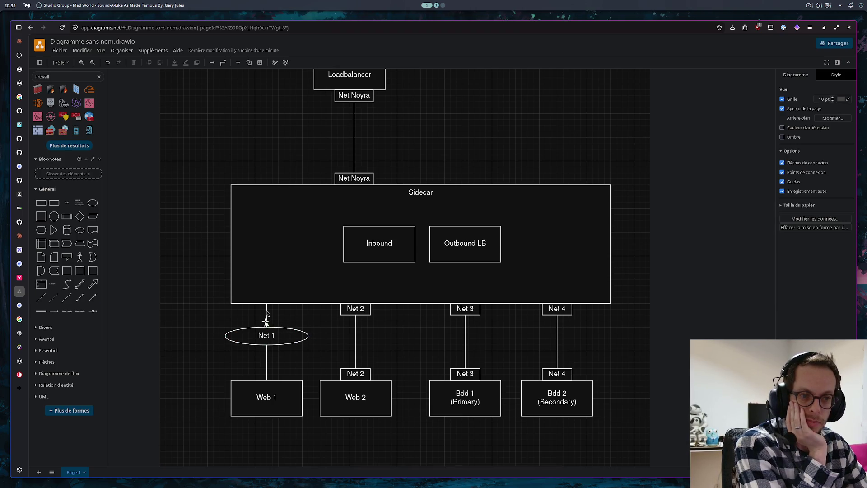
{"action": "mouse_move", "coordinate": [266, 316]}
{"action": "left_mouse_down"}
{"action": "mouse_move", "coordinate": [263, 335]}
{"action": "mouse_move", "coordinate": [192, 391]}
{"action": "left_mouse_up"}
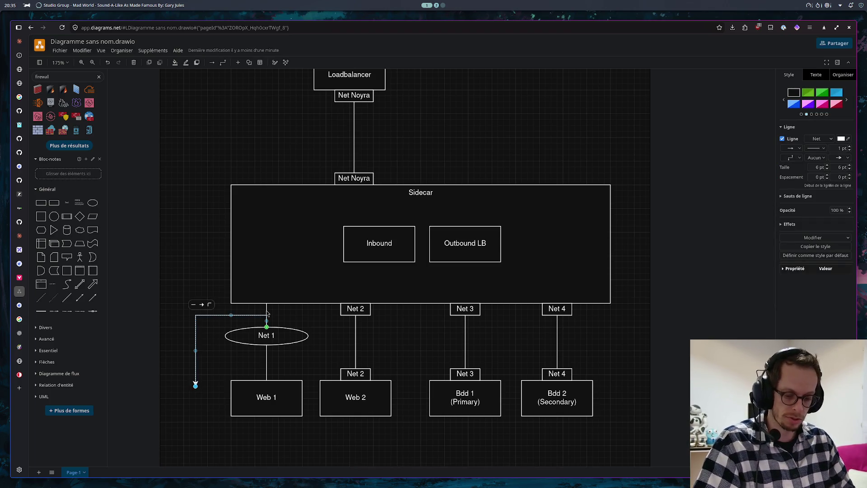
- Delete the stray Net 1 edge, stretch Net 1 slightly, and remove both Net 2 labels with their connector
{"action": "key", "text": "Delete"}
{"action": "left_click", "coordinate": [275, 345]}
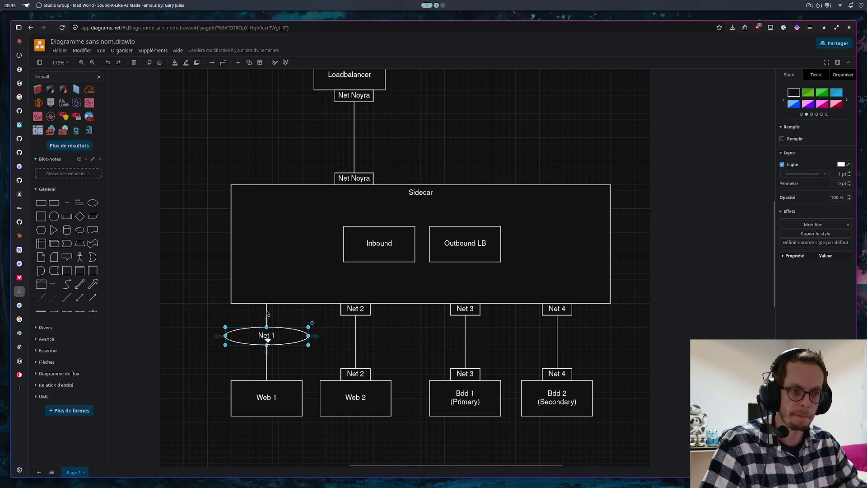
{"action": "left_click_drag", "start_coordinate": [266, 345], "coordinate": [266, 350]}
{"action": "mouse_move", "coordinate": [267, 337]}
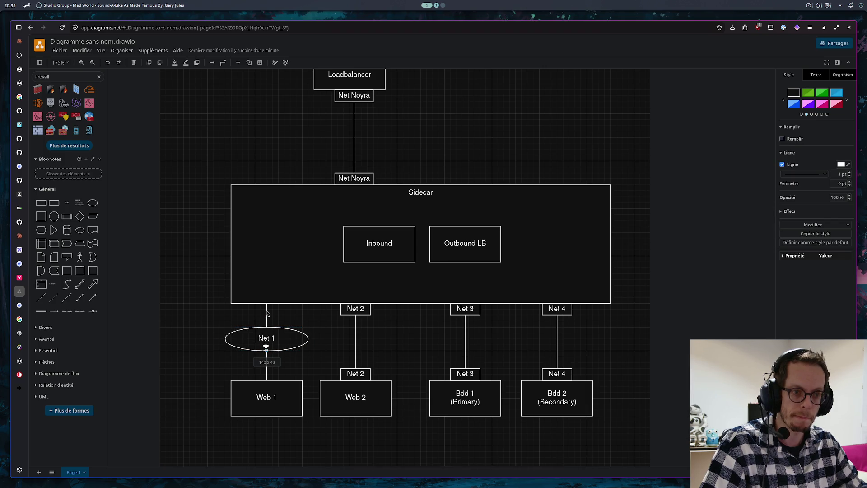
{"action": "left_click", "coordinate": [301, 339]}
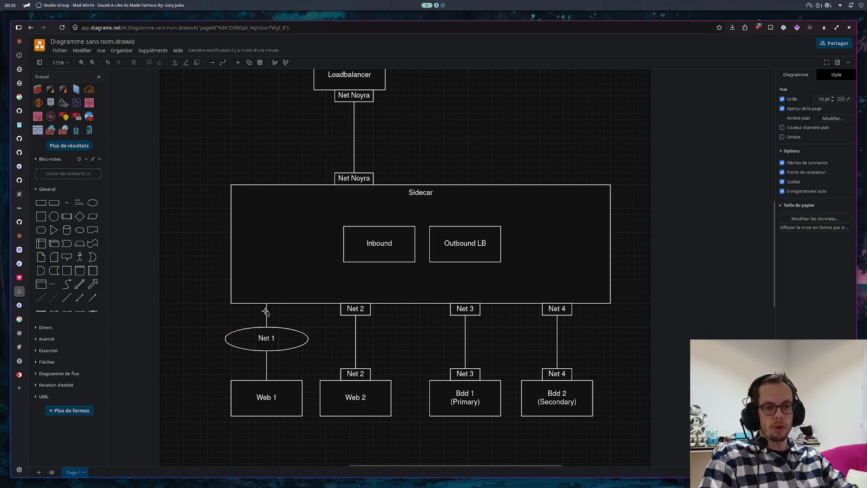
{"action": "left_click", "coordinate": [343, 310]}
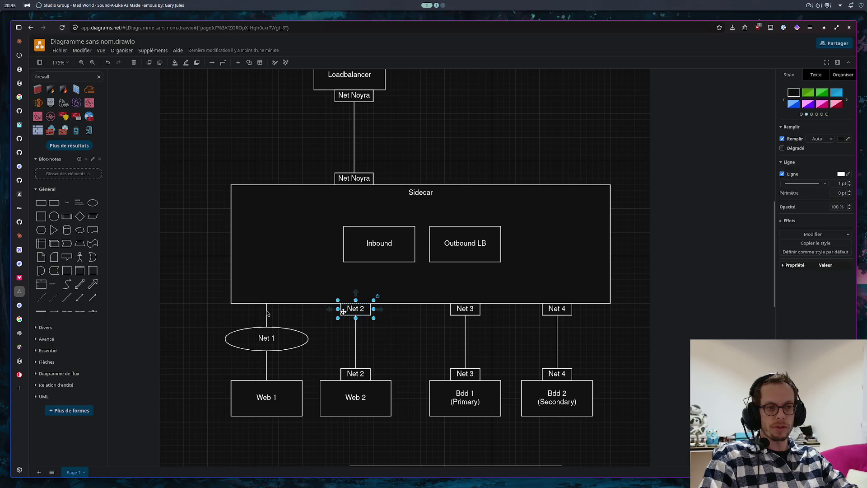
{"action": "left_click", "coordinate": [353, 370], "text": "shift"}
{"action": "left_click", "coordinate": [355, 345], "text": "shift"}
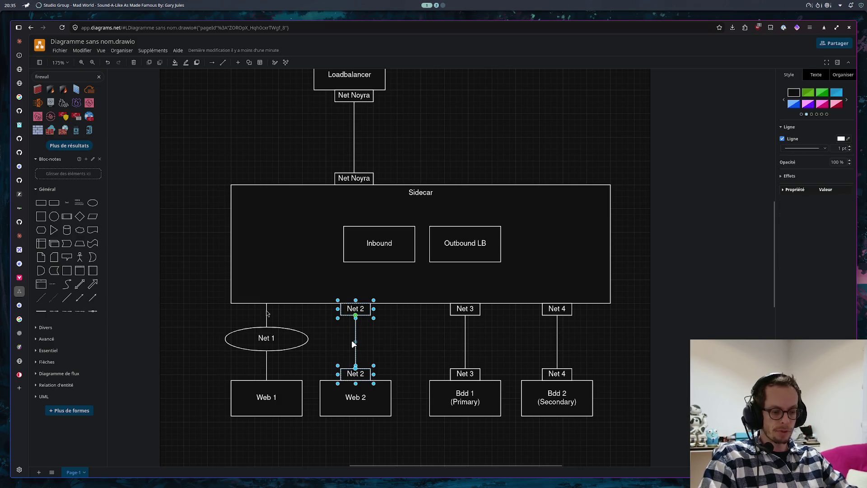
{"action": "key", "text": "Delete"}
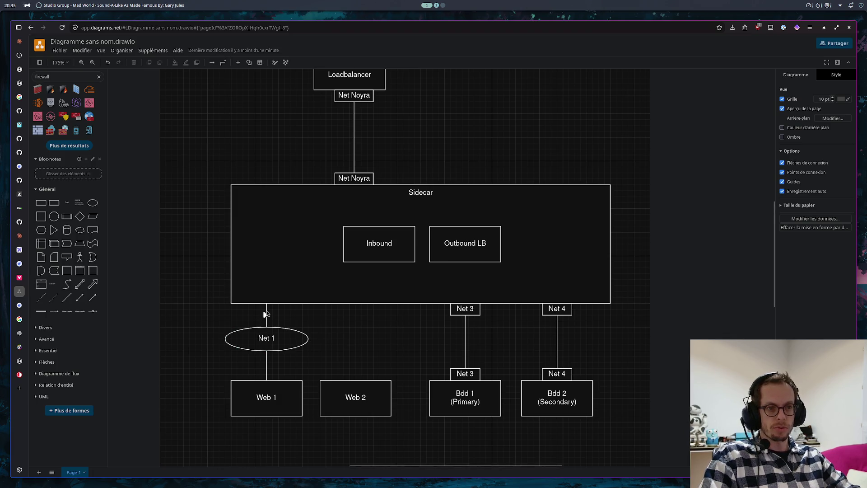
- Check the rendered diagram tab and undo the accidental change to the Sidecar container
{"action": "left_click", "coordinate": [267, 312]}
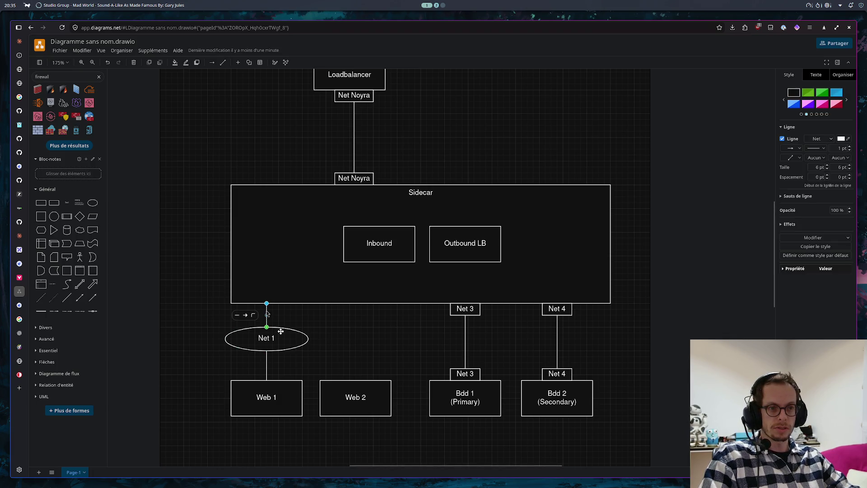
{"action": "left_click", "coordinate": [281, 366]}
{"action": "left_click", "coordinate": [323, 306]}
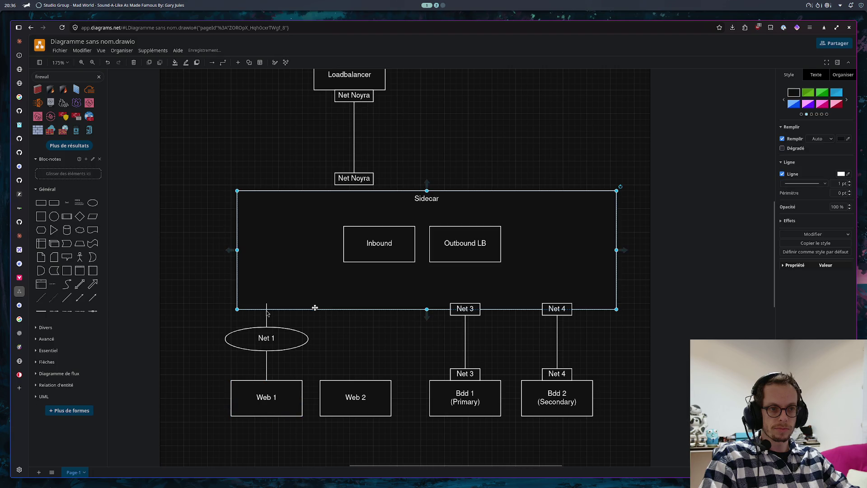
{"action": "key", "text": "ctrl+Tab"}
{"action": "left_click", "coordinate": [23, 293]}
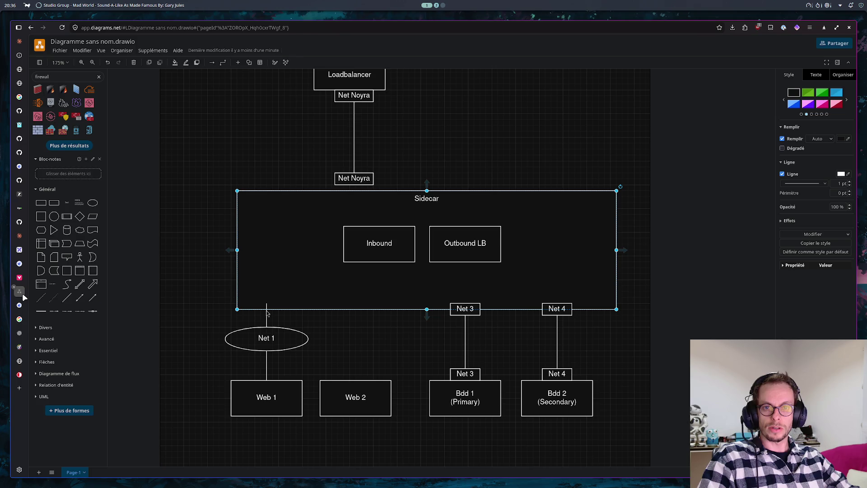
{"action": "key", "text": "ctrl+z"}
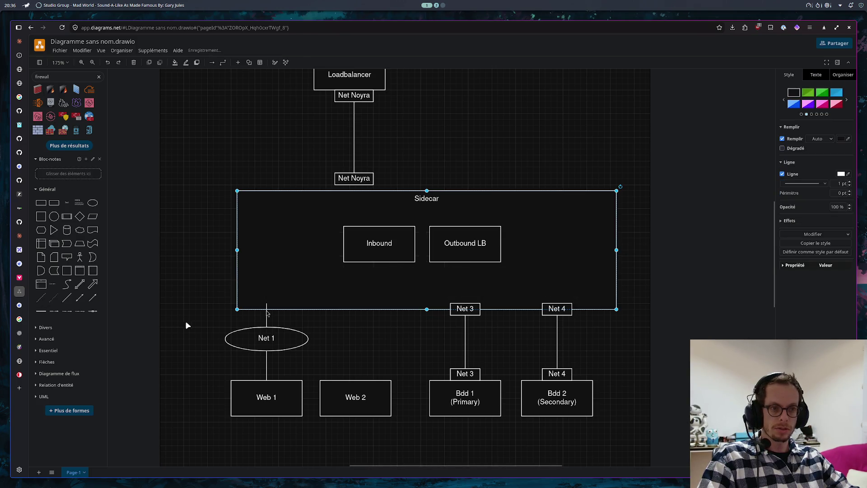
{"action": "left_click", "coordinate": [226, 323]}
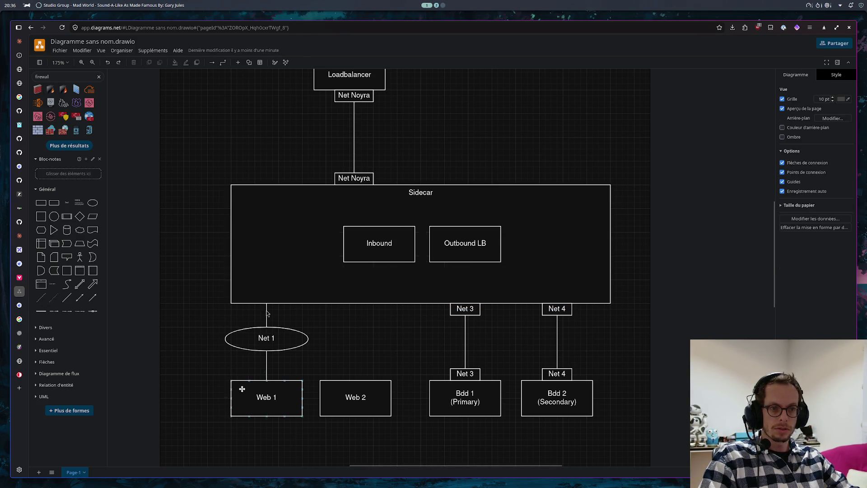
- Duplicate the Net 1 ellipse with its connectors above Web 2 and delete the Net 3 connector
{"action": "left_click_drag", "start_coordinate": [210, 297], "coordinate": [317, 392]}
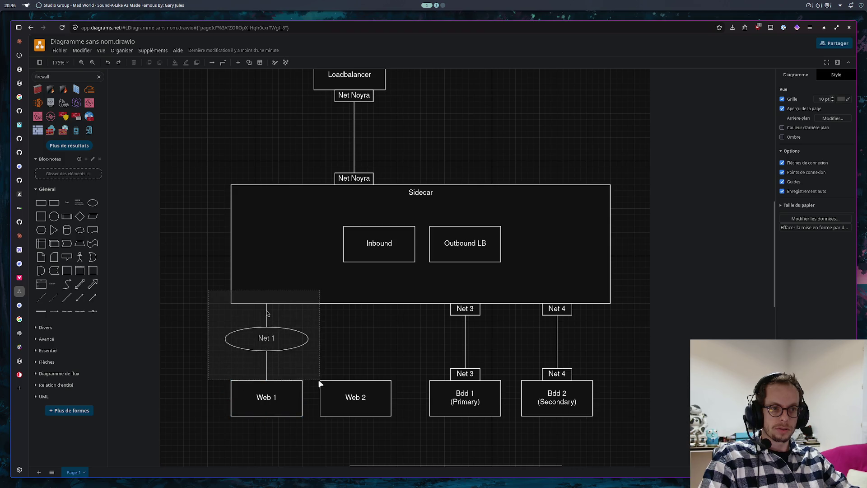
{"action": "key", "text": "ctrl+v"}
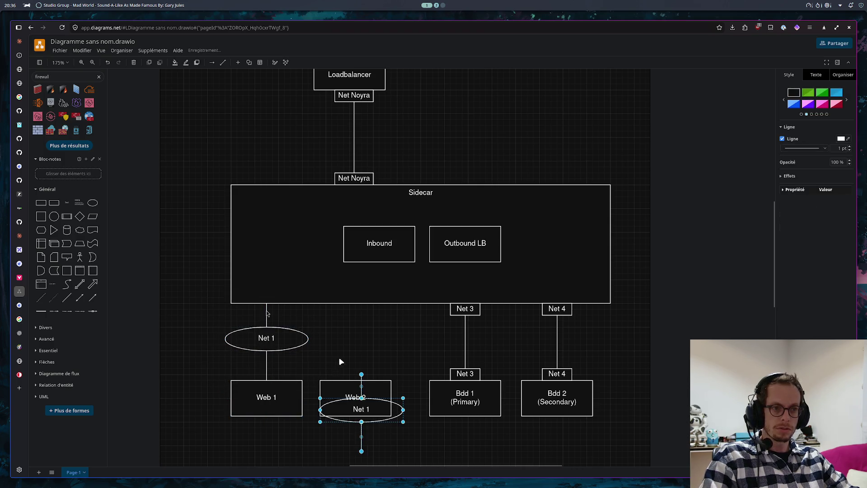
{"action": "left_click_drag", "start_coordinate": [395, 414], "coordinate": [387, 344]}
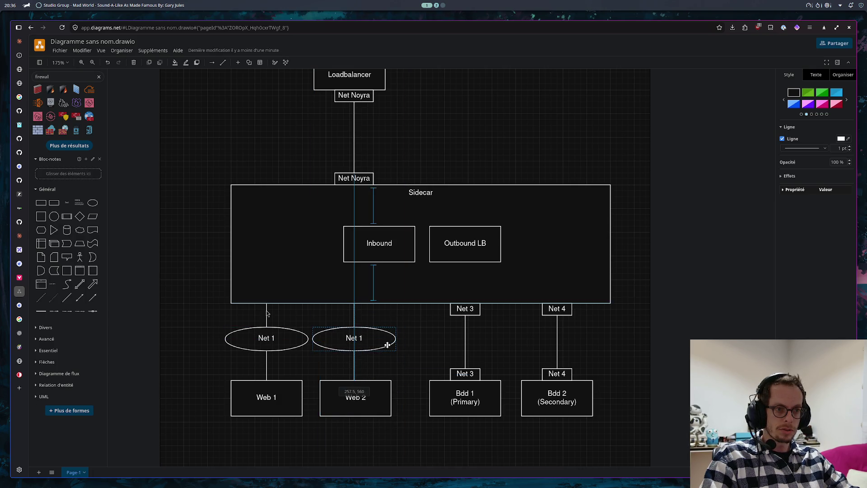
{"action": "left_click_drag", "start_coordinate": [386, 345], "coordinate": [387, 344]}
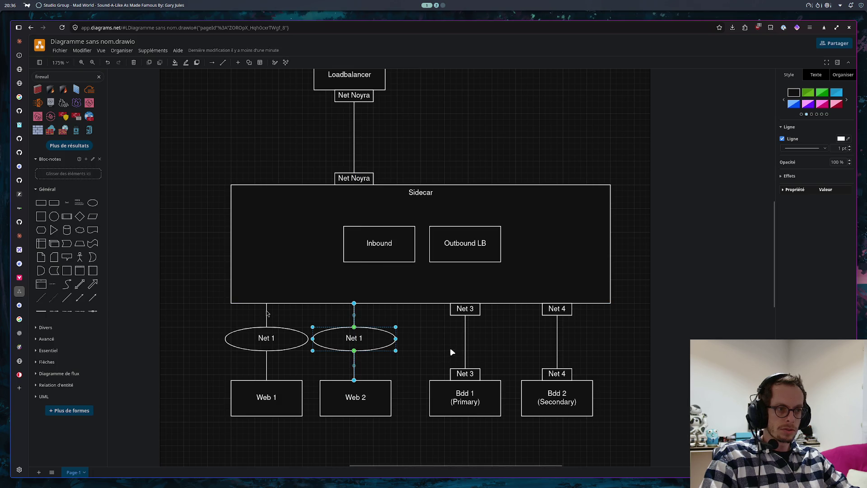
{"action": "left_click", "coordinate": [481, 331]}
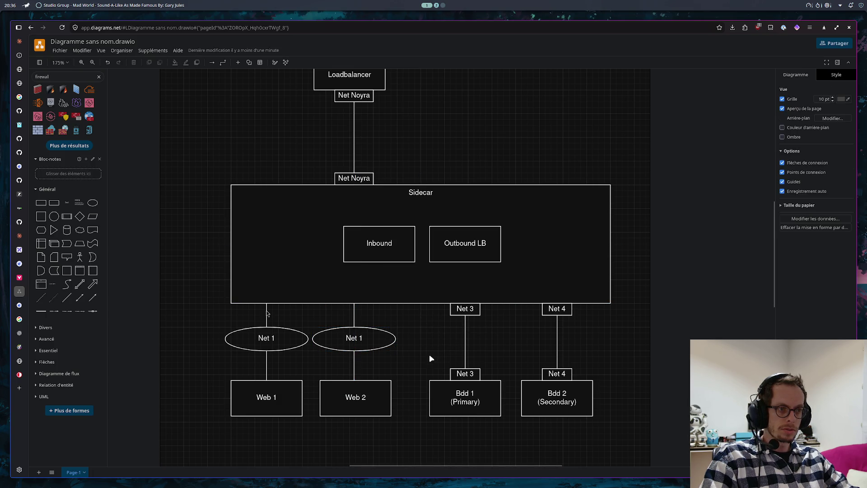
{"action": "left_click", "coordinate": [465, 338]}
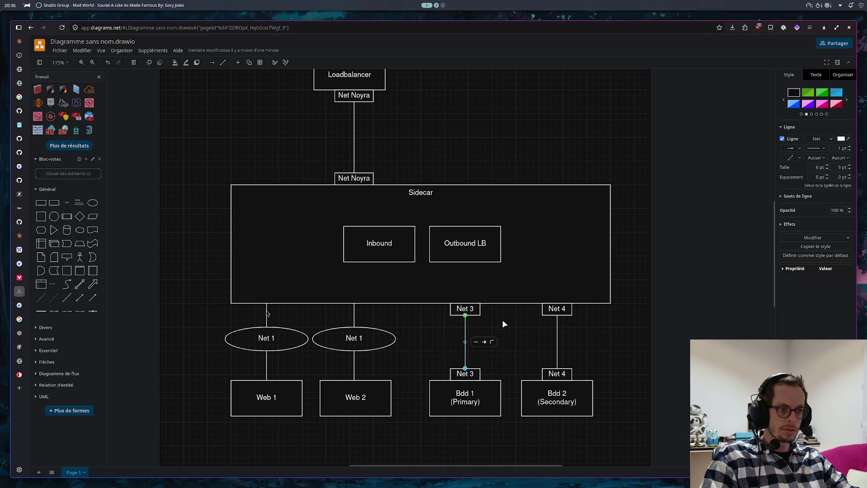
{"action": "key", "text": "Delete"}
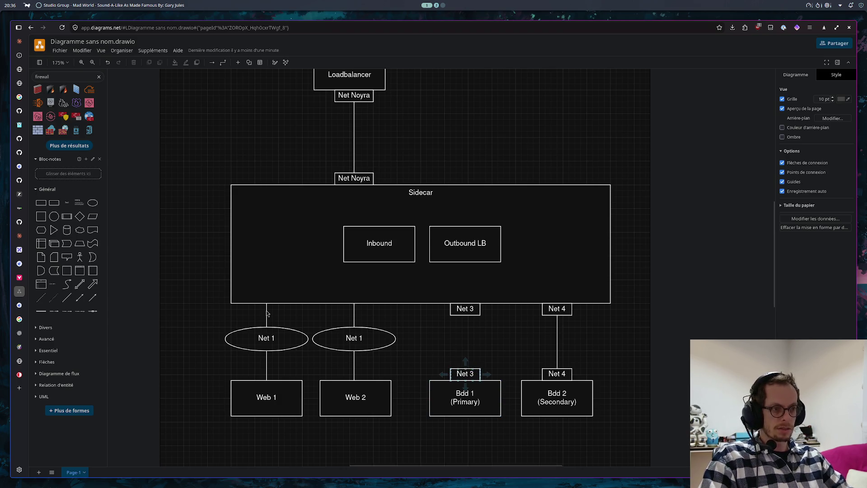
- Delete the Net 3 and Net 4 labels and their connectors
{"action": "left_click", "coordinate": [463, 370]}
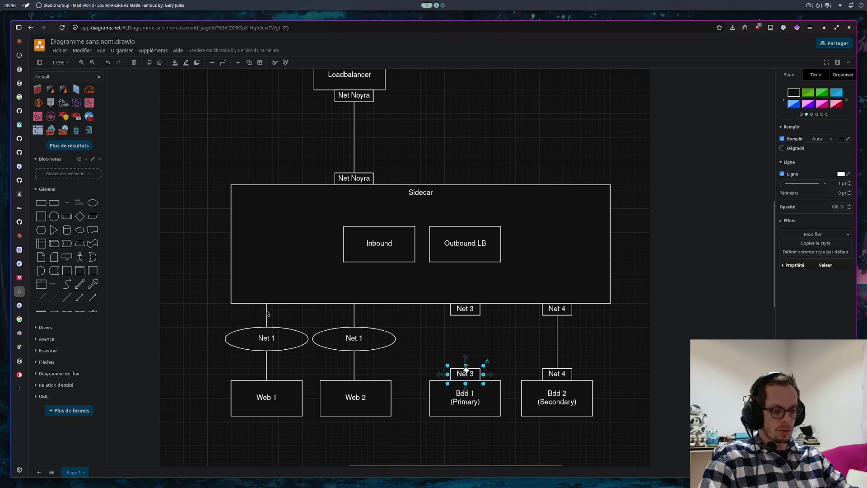
{"action": "key", "text": "Delete"}
{"action": "left_click", "coordinate": [455, 309]}
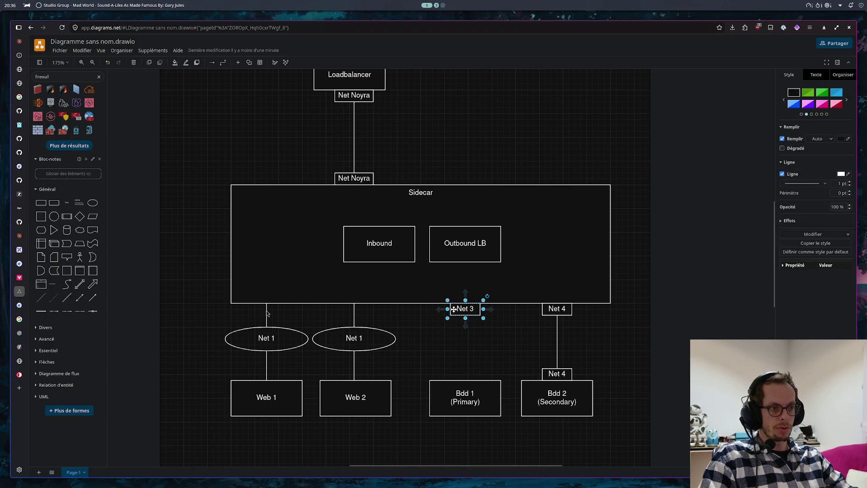
{"action": "key", "text": "Delete"}
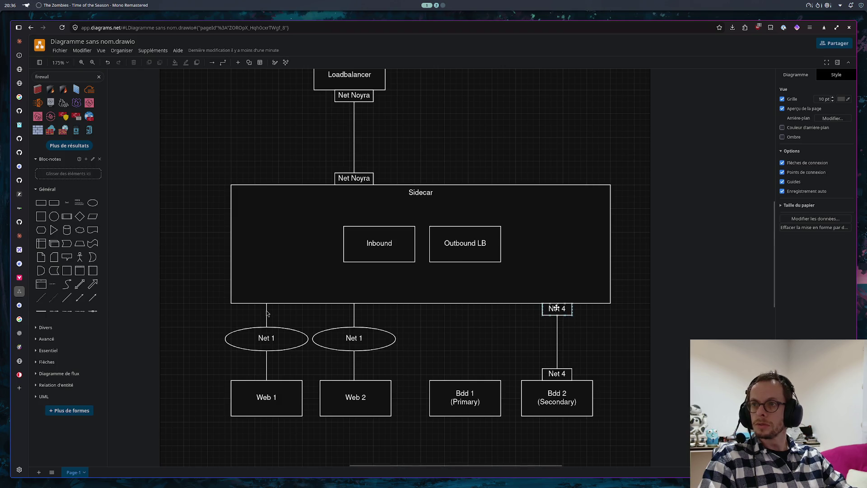
{"action": "left_click", "coordinate": [555, 314]}
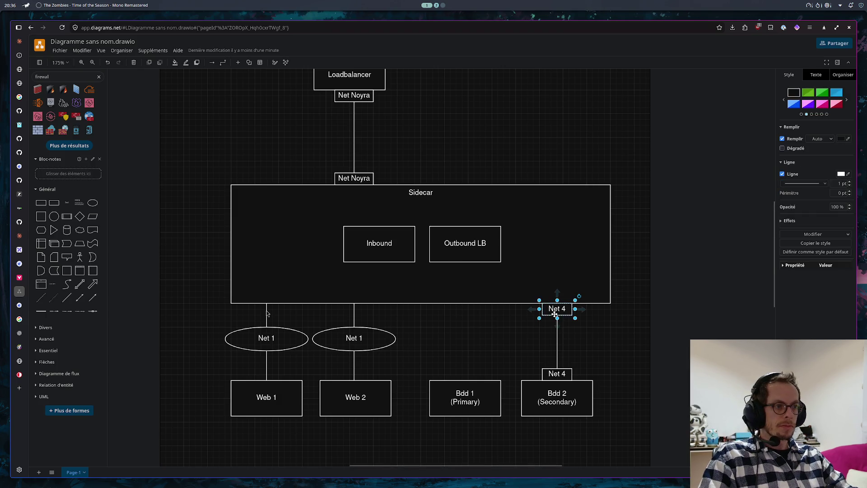
{"action": "left_click", "coordinate": [557, 346]}
{"action": "key", "text": "Delete"}
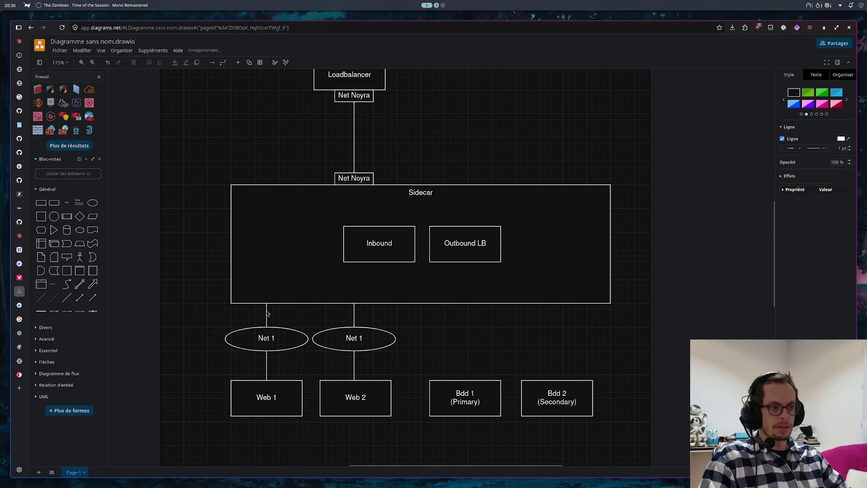
- Paste two Net 1 ellipse copies and place them between Sidecar and Bdd 1 and Bdd 2
{"action": "key", "text": "ctrl+v"}
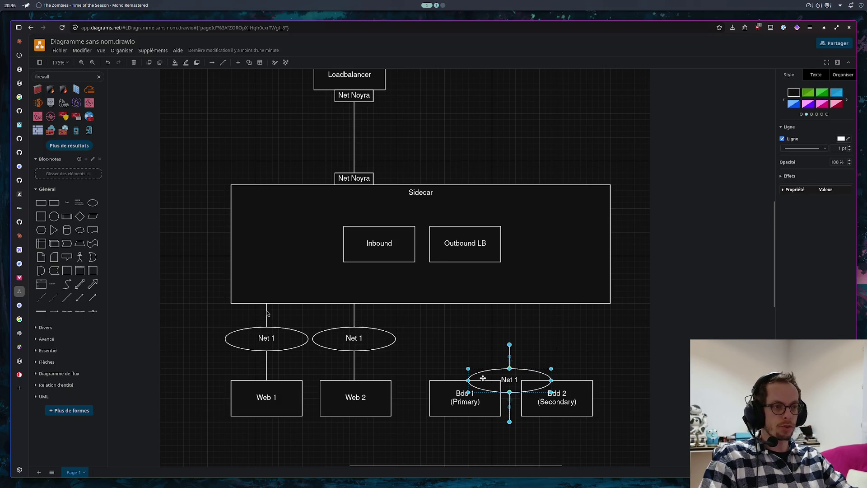
{"action": "left_click_drag", "start_coordinate": [484, 380], "coordinate": [440, 345]}
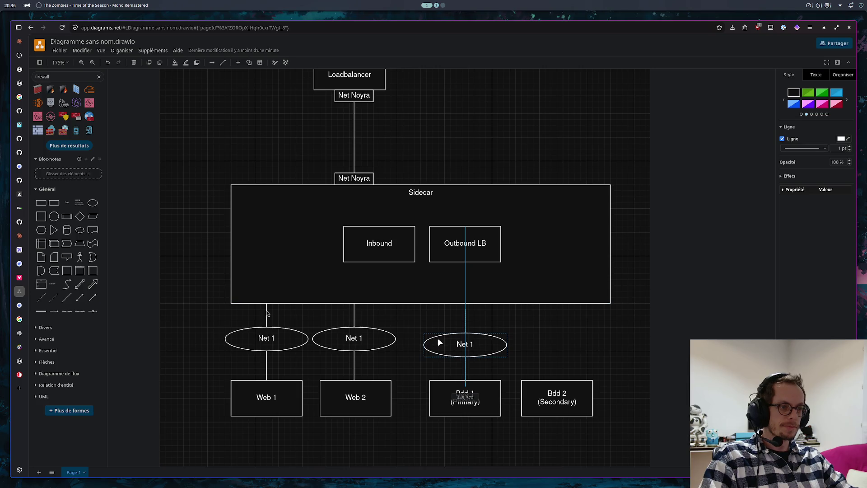
{"action": "left_click_drag", "start_coordinate": [492, 344], "coordinate": [491, 338]}
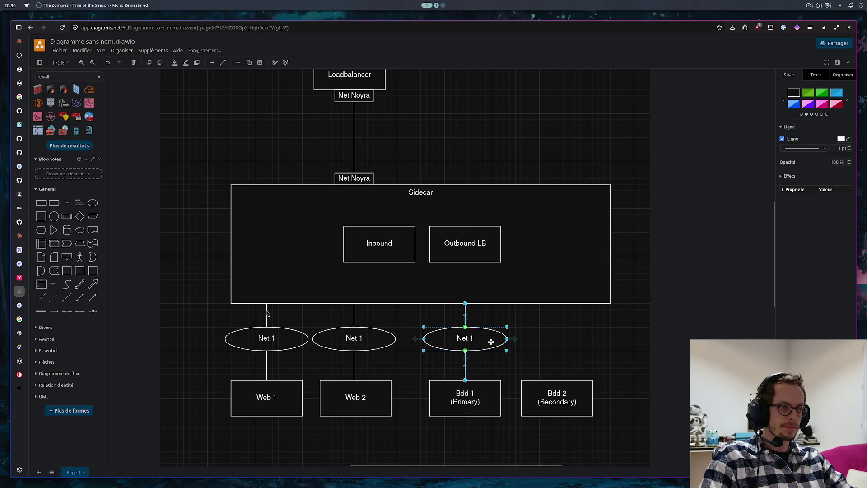
{"action": "key", "text": "ctrl+v"}
{"action": "left_click_drag", "start_coordinate": [546, 348], "coordinate": [538, 331]}
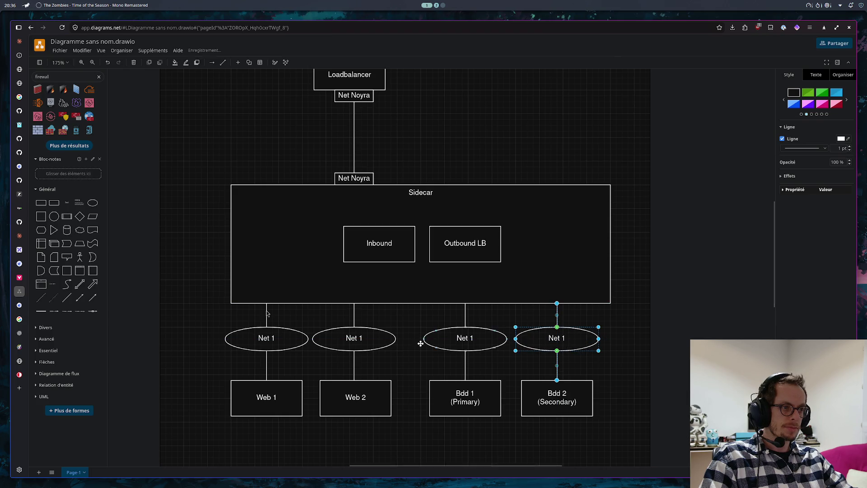
- Rename the second network ellipse to Net 2
{"action": "double_click", "coordinate": [354, 336]}
{"action": "key", "text": "Escape"}
{"action": "double_click", "coordinate": [354, 338]}
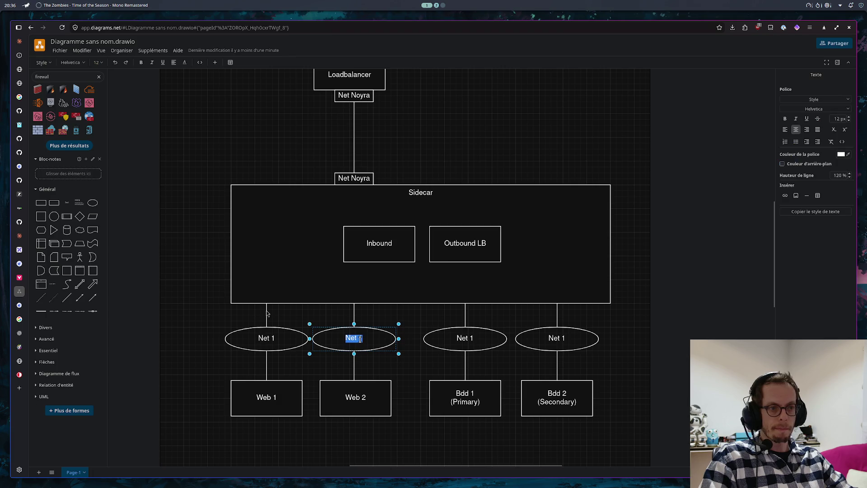
{"action": "type", "text": "n"}
{"action": "key", "text": "BackSpace"}
{"action": "key", "text": "End"}
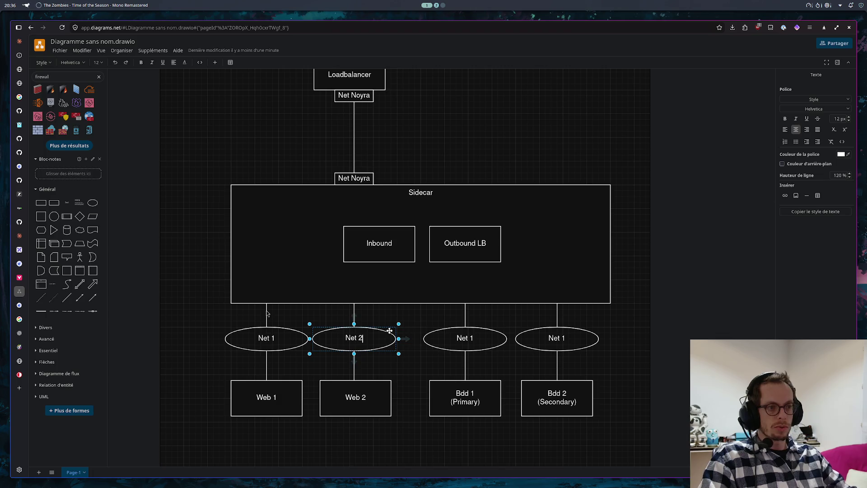
{"action": "left_click", "coordinate": [465, 337]}
- Rename the third and fourth ellipses to Net 3 and Net 4
{"action": "double_click", "coordinate": [464, 337]}
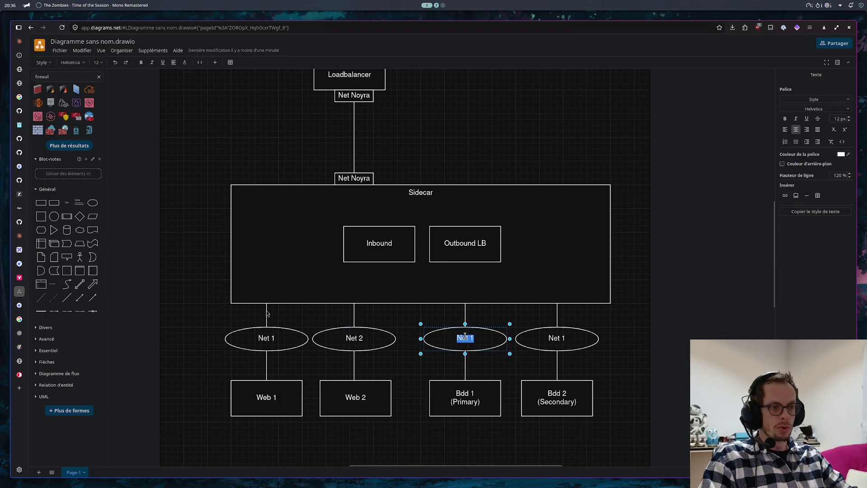
{"action": "type", "text": "3"}
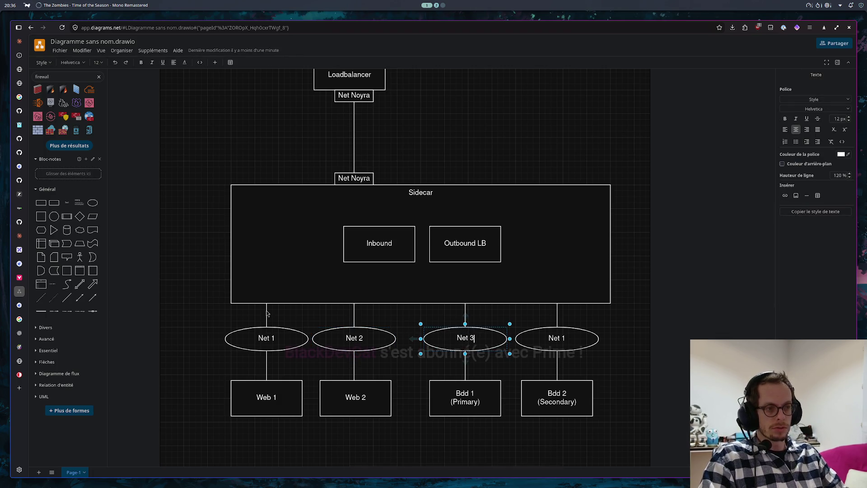
{"action": "left_click", "coordinate": [556, 337]}
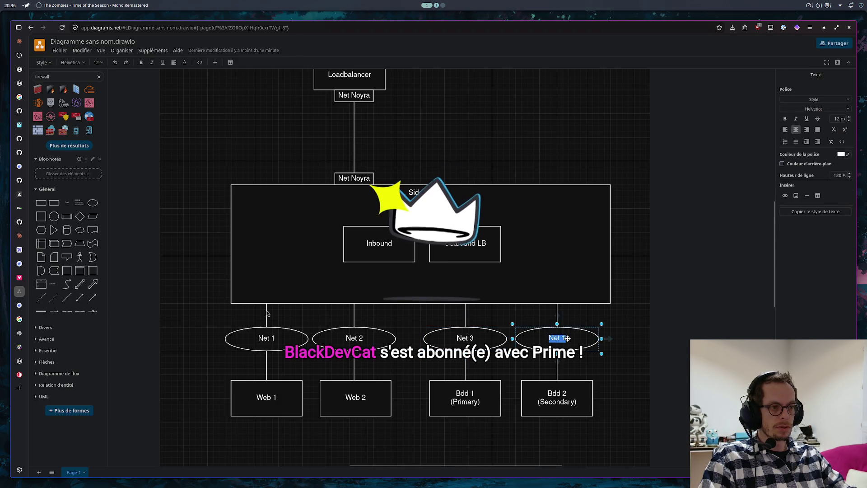
{"action": "double_click", "coordinate": [557, 337]}
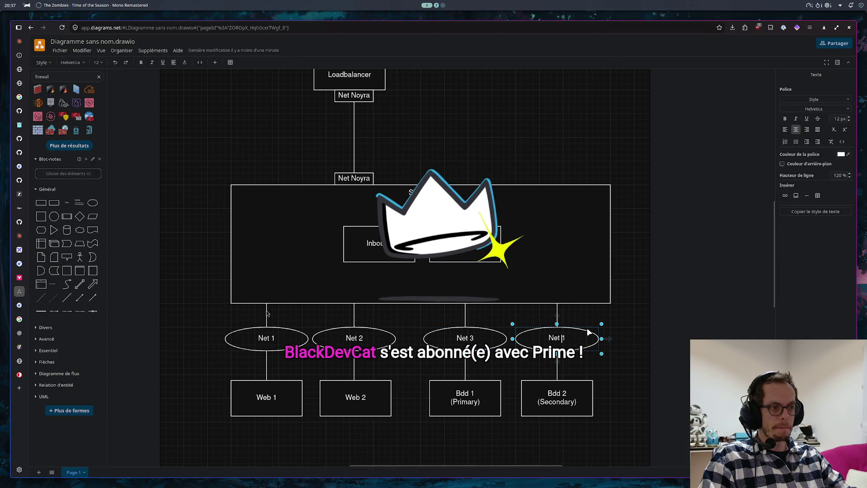
{"action": "key", "text": "BackSpace"}
{"action": "type", "text": "4"}
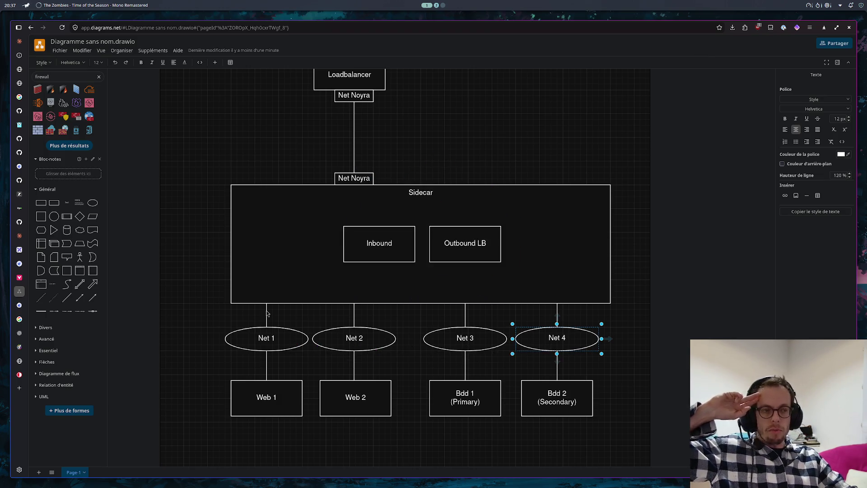
{"action": "left_click", "coordinate": [641, 310]}
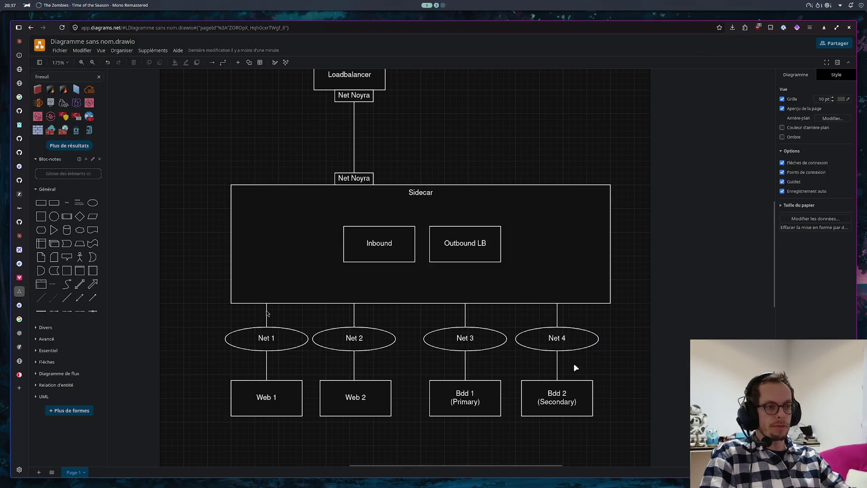
{"action": "mouse_move", "coordinate": [323, 209]}
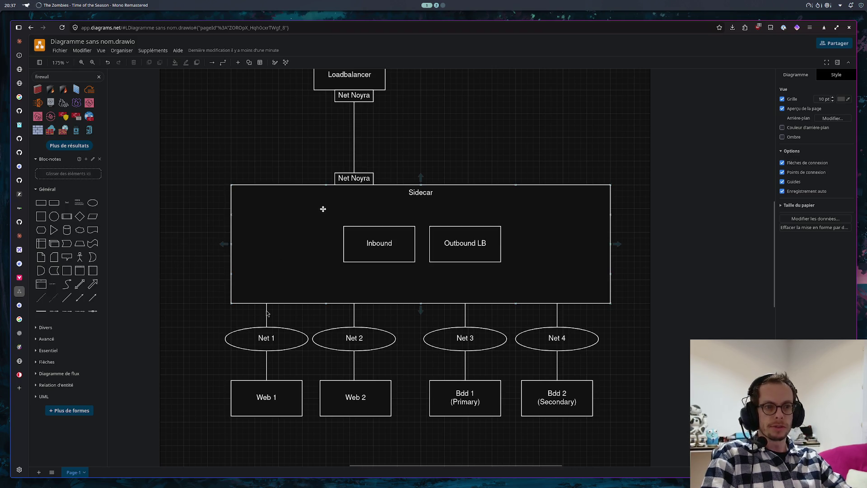
{"action": "scroll", "coordinate": [267, 313], "scroll_direction": "up", "scroll_amount": 1}
- Paste a Net 1 ellipse copy under Loadbalancer and delete the old Net Noyra labels and connector
{"action": "key", "text": "ctrl+v"}
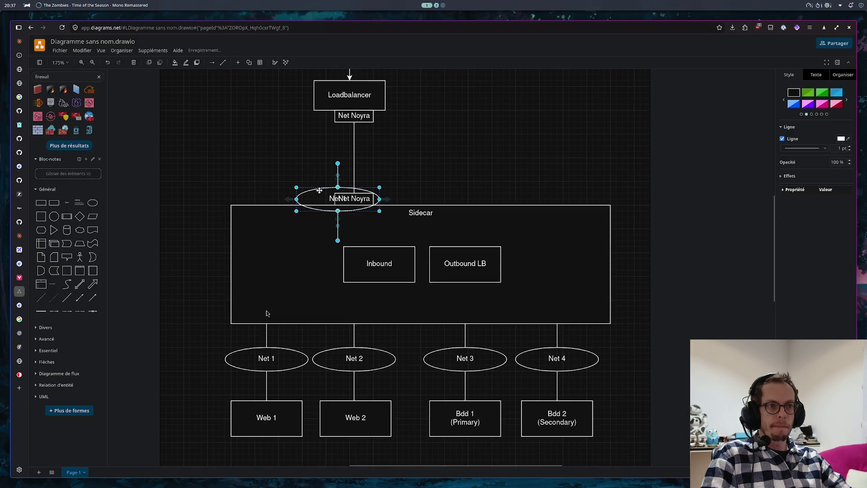
{"action": "left_click_drag", "start_coordinate": [326, 197], "coordinate": [270, 157]}
{"action": "left_click", "coordinate": [354, 198]}
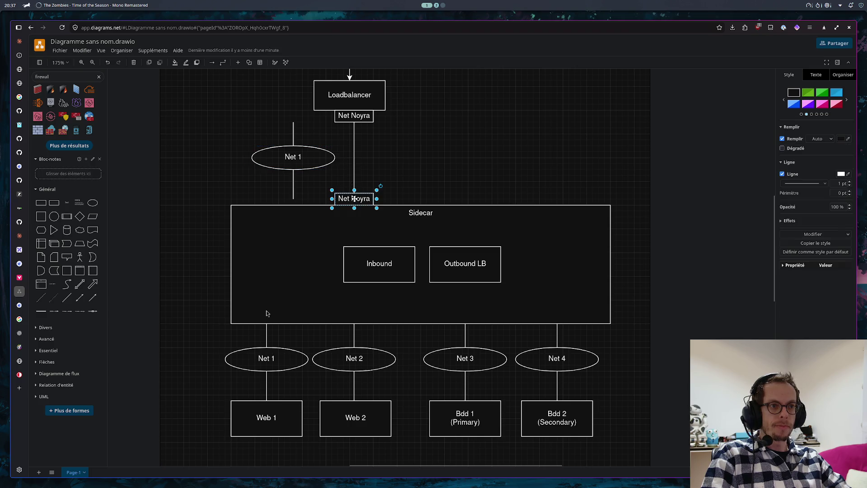
{"action": "left_click", "coordinate": [352, 161], "text": "shift"}
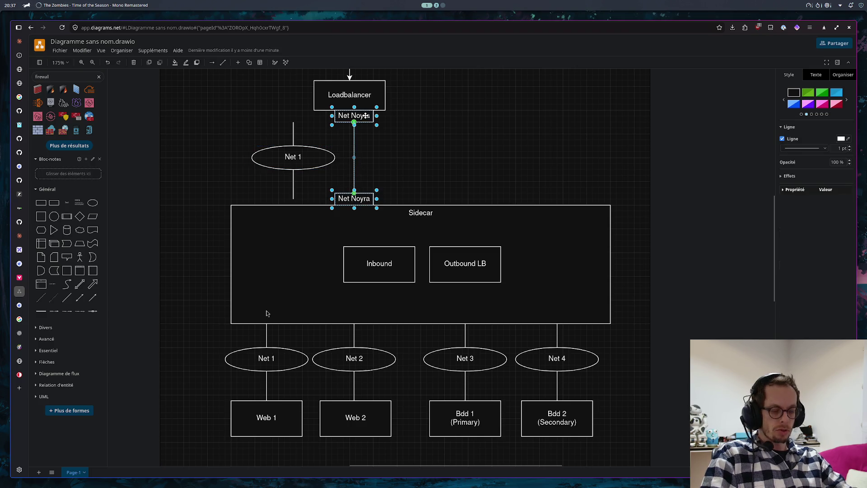
{"action": "key", "text": "Delete"}
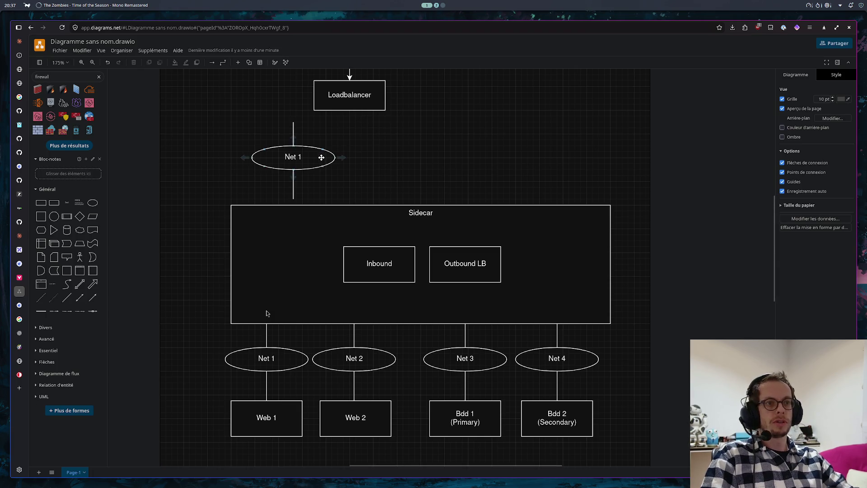
{"action": "mouse_move", "coordinate": [321, 157]}
{"action": "left_mouse_down"}
{"action": "mouse_move", "coordinate": [375, 146]}
{"action": "mouse_move", "coordinate": [381, 152]}
{"action": "left_mouse_up"}
- Attach its lines to Loadbalancer and Sidecar, rename it Net Noyra, then view the shared reference image
{"action": "left_click", "coordinate": [294, 124]}
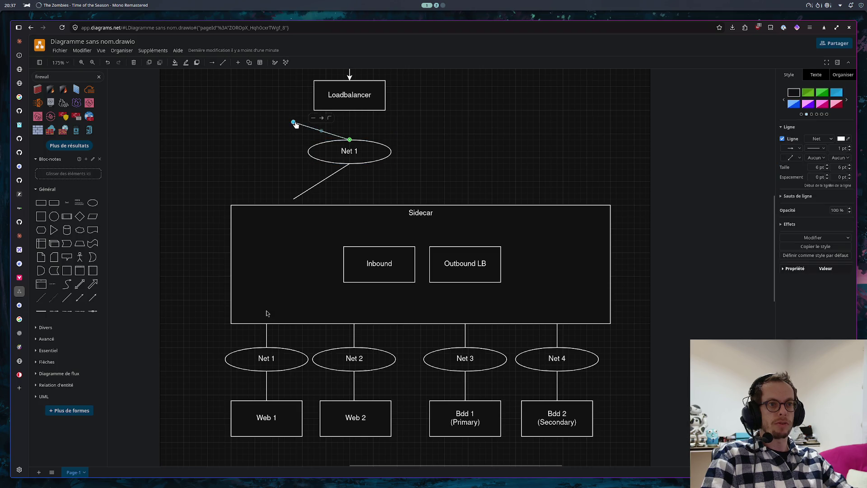
{"action": "left_click_drag", "start_coordinate": [302, 117], "coordinate": [349, 102]}
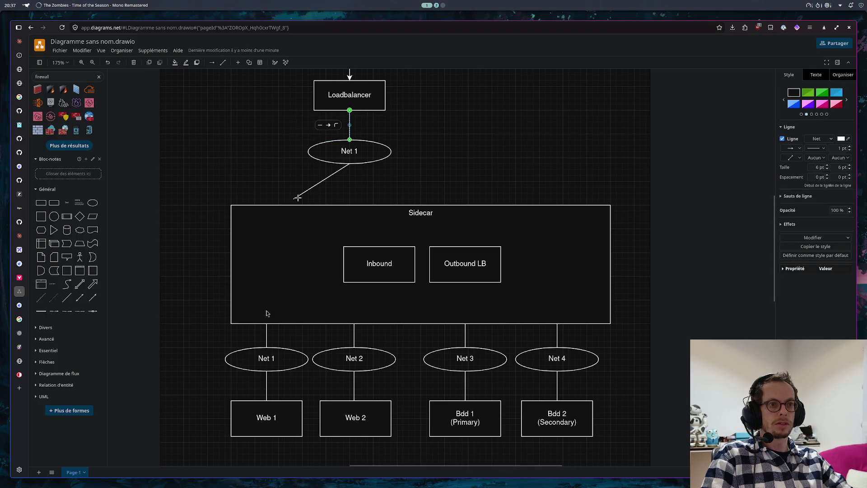
{"action": "left_click_drag", "start_coordinate": [294, 201], "coordinate": [349, 203]}
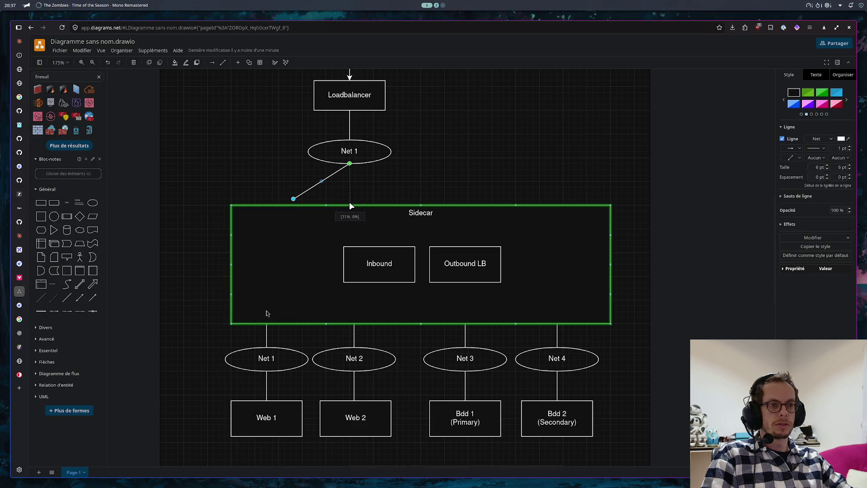
{"action": "left_click", "coordinate": [352, 148]}
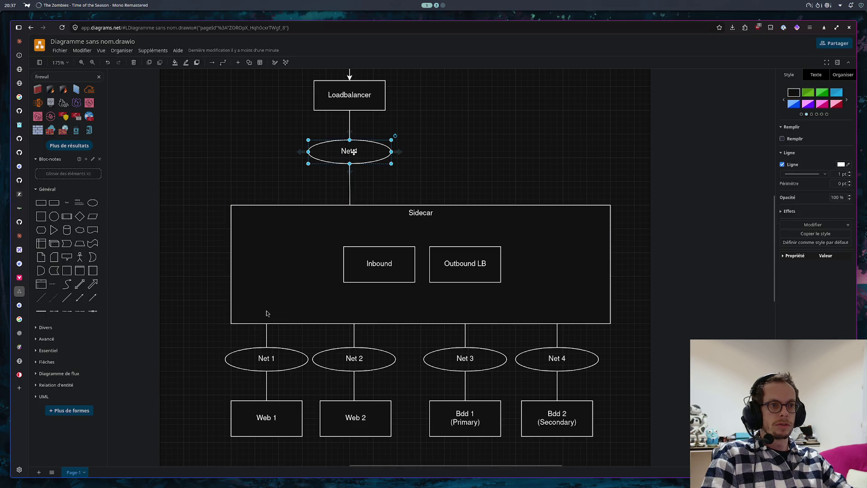
{"action": "double_click", "coordinate": [352, 151]}
{"action": "type", "text": "Net N"}
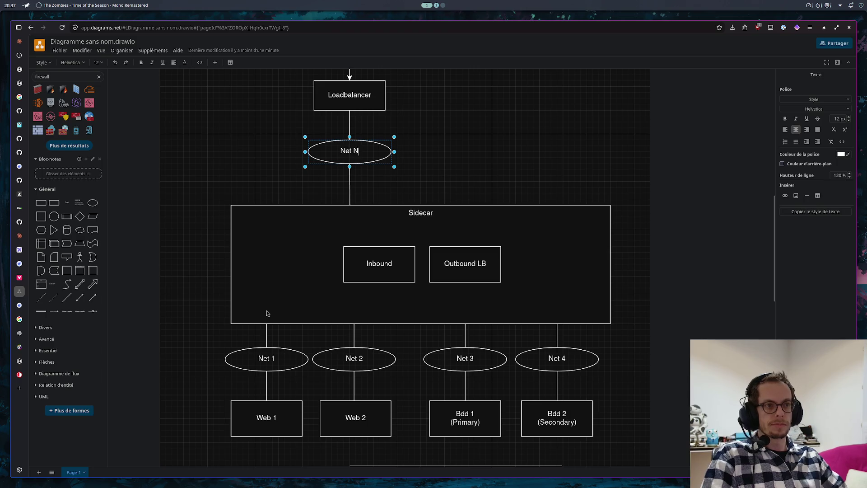
{"action": "type", "text": "oyra"}
{"action": "left_click", "coordinate": [486, 168]}
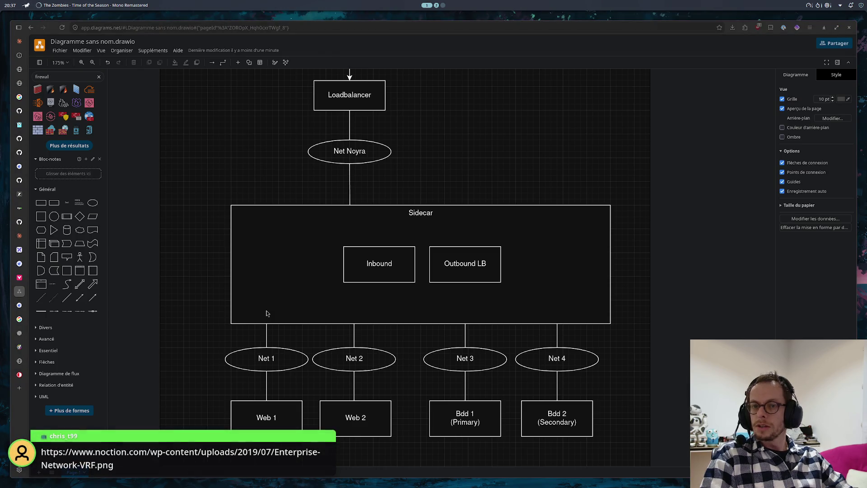
{"action": "left_click", "coordinate": [17, 392]}
{"action": "type", "text": "https://www.noction.com/wp-content/uploads/2019/07/Enterprise-Network-VRF.png"}
{"action": "key", "text": "Return"}
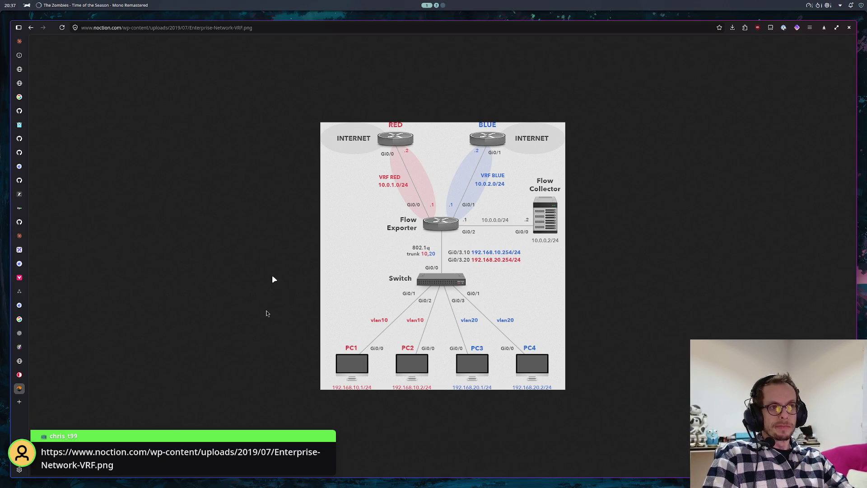
{"action": "left_click", "coordinate": [19, 319]}
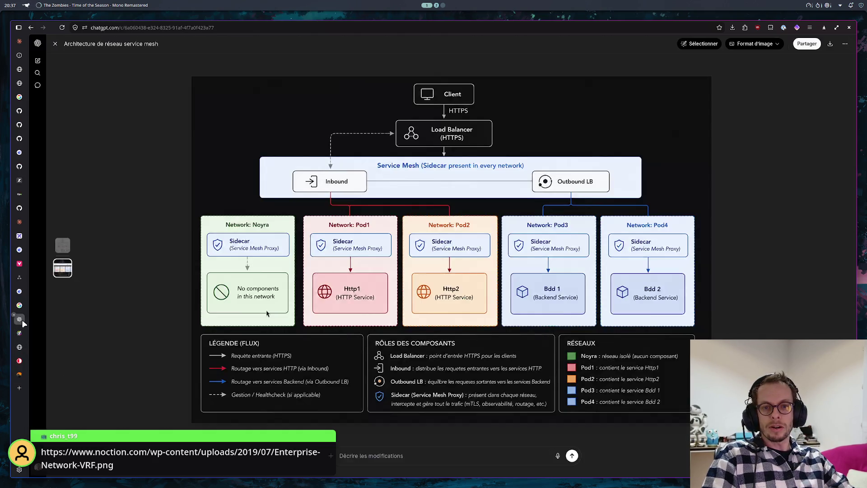
{"action": "left_click", "coordinate": [19, 291]}
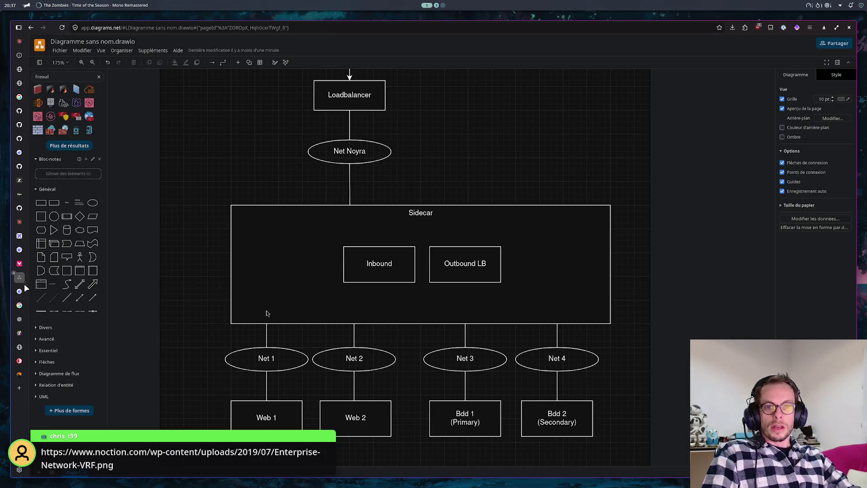
- Move Inbound to the left and Outbound LB to the right inside the Sidecar box
{"action": "left_click", "coordinate": [19, 276]}
{"action": "mouse_move", "coordinate": [267, 313]}
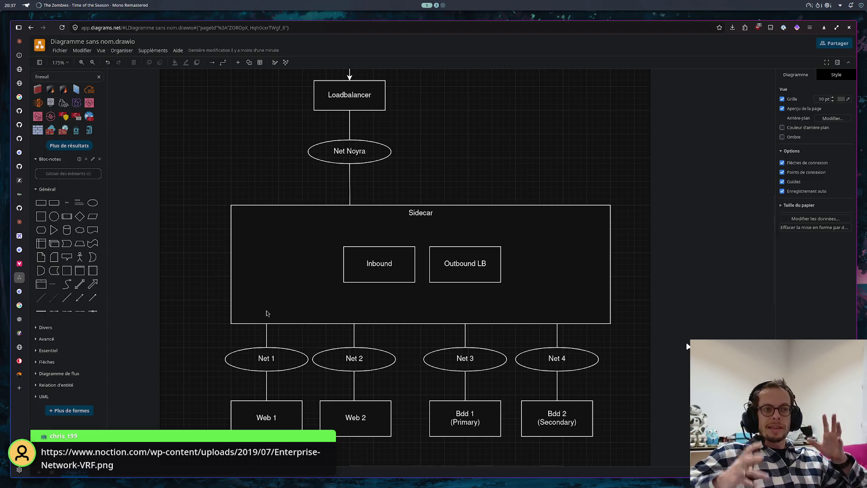
{"action": "left_click_drag", "start_coordinate": [351, 253], "coordinate": [306, 244]}
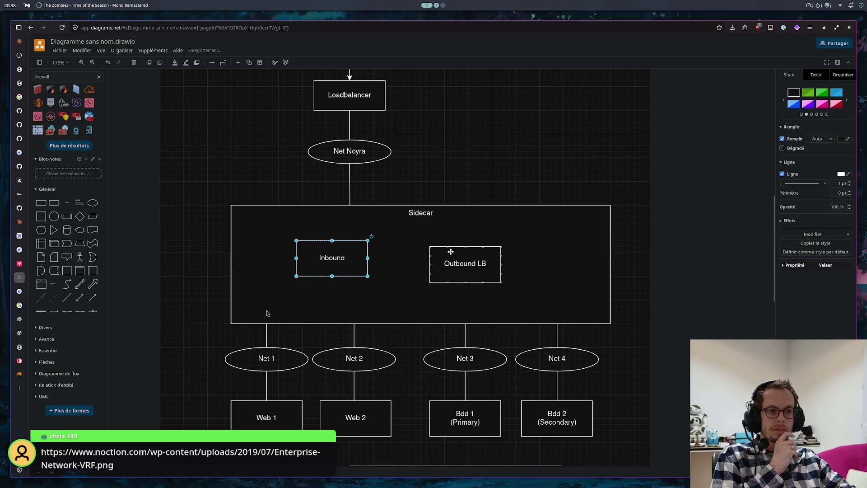
{"action": "mouse_move", "coordinate": [456, 257]}
{"action": "left_mouse_down"}
{"action": "mouse_move", "coordinate": [500, 251]}
{"action": "mouse_move", "coordinate": [492, 251]}
{"action": "left_mouse_up"}
{"action": "left_click", "coordinate": [537, 155]}
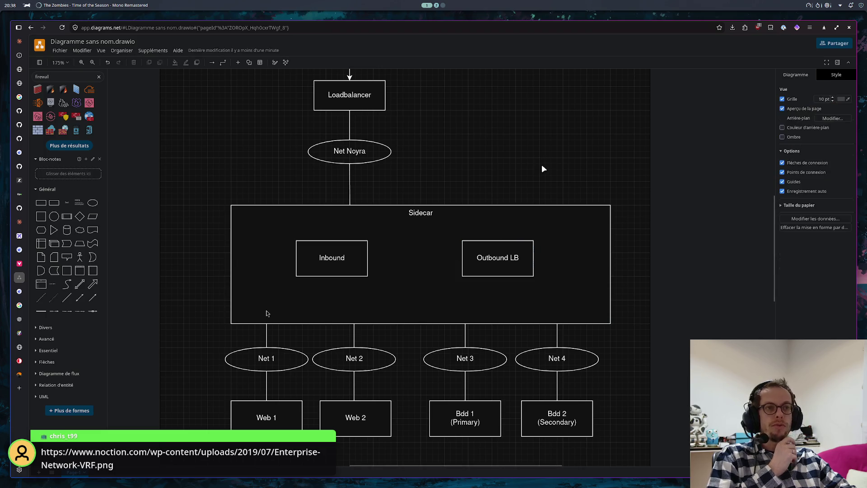
{"action": "scroll", "coordinate": [541, 164], "scroll_direction": "up", "scroll_amount": 2}
{"action": "scroll", "coordinate": [552, 159], "scroll_direction": "down", "scroll_amount": 1}
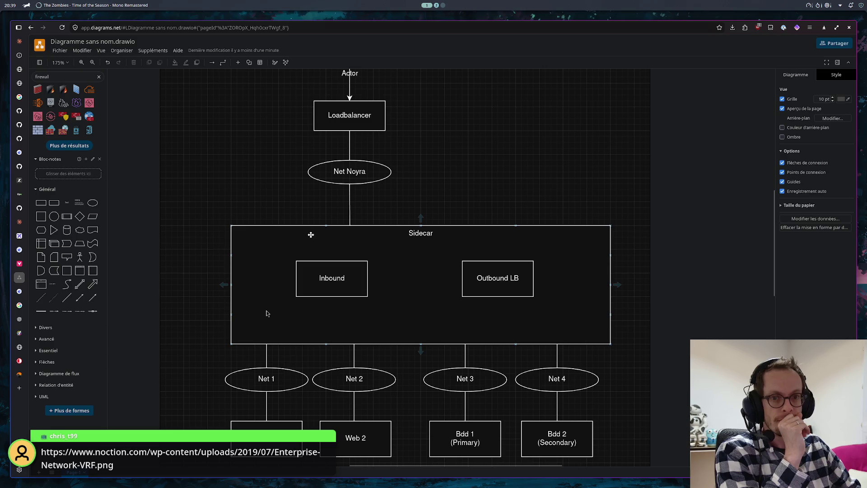
{"action": "key", "text": "alt+Tab"}
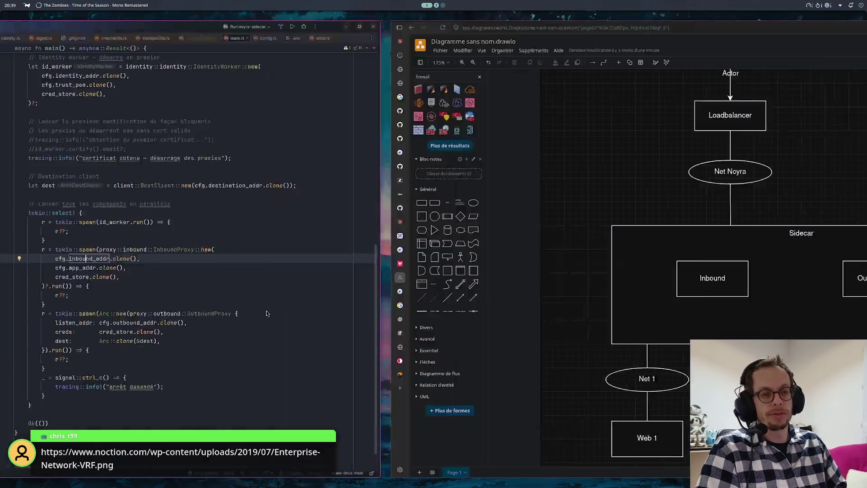
- View schema-v2.svg in RustRover beside the diagram, then return draw.io to full screen
{"action": "key", "text": "alt+Tab"}
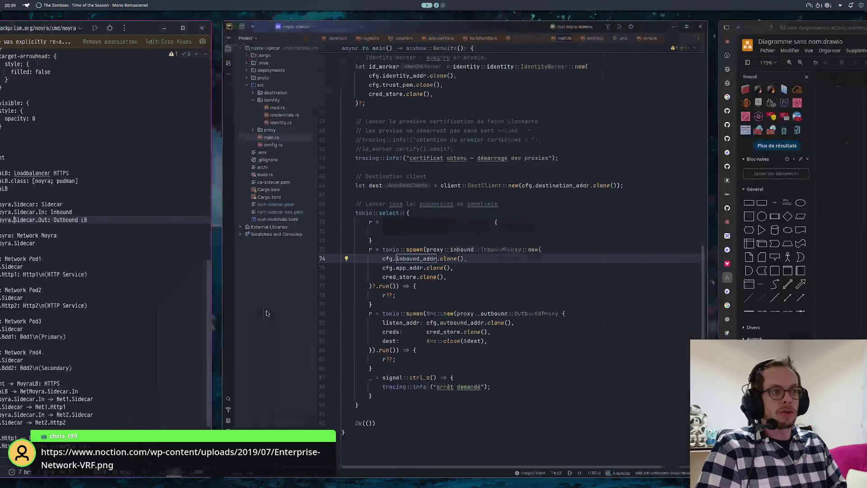
{"action": "key", "text": "alt+Tab"}
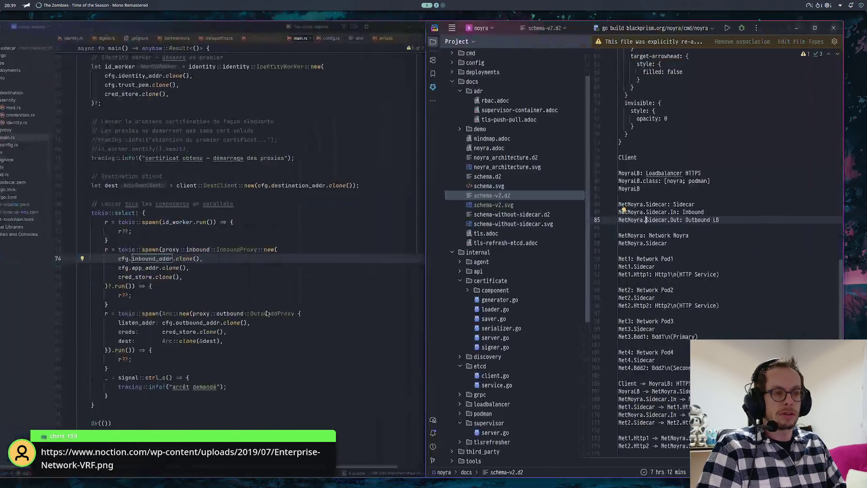
{"action": "key", "text": "alt+Tab"}
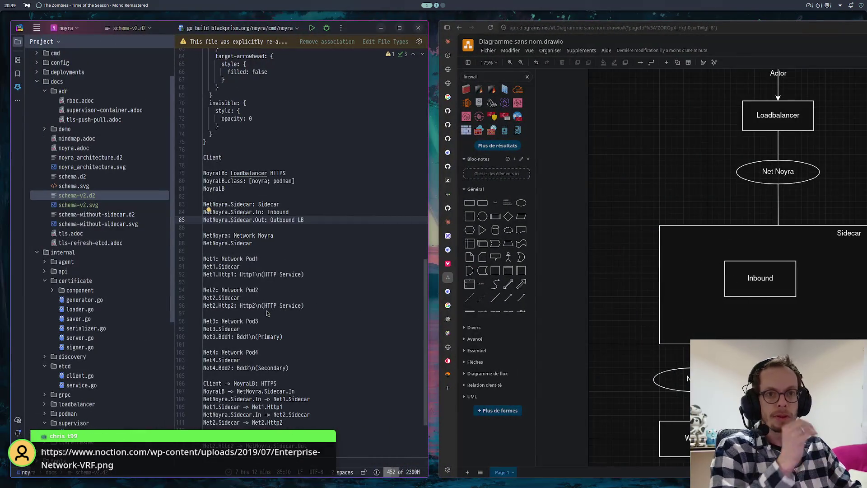
{"action": "double_click", "coordinate": [87, 205]}
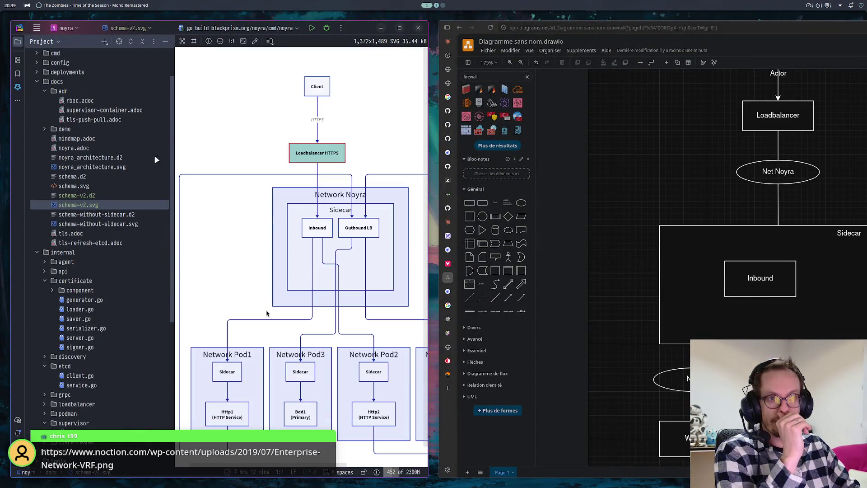
{"action": "left_click", "coordinate": [165, 41]}
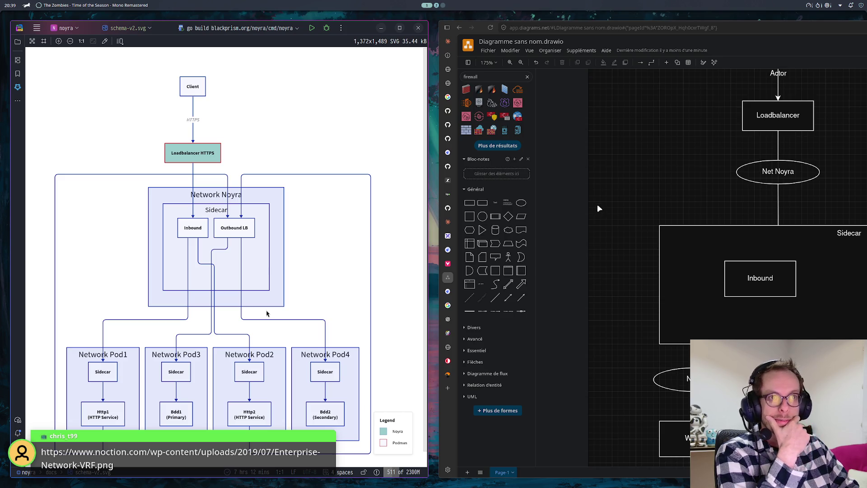
{"action": "scroll", "coordinate": [618, 189], "scroll_direction": "up", "scroll_amount": 3}
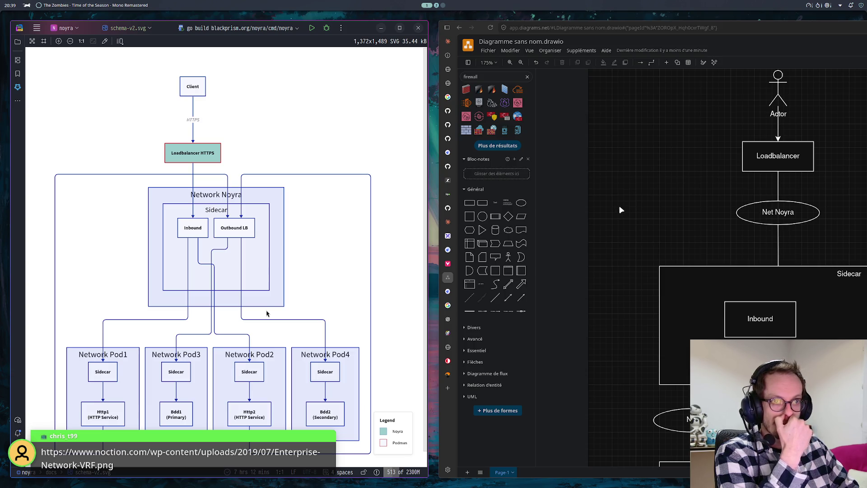
{"action": "key", "text": "super+Up"}
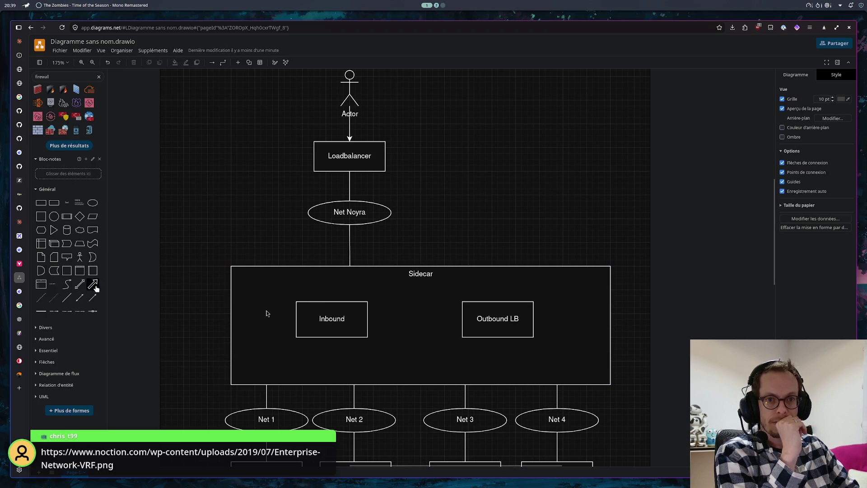
- Try a curved connector from Loadbalancer to Inbound, then delete the tangled result
{"action": "left_click", "coordinate": [70, 298]}
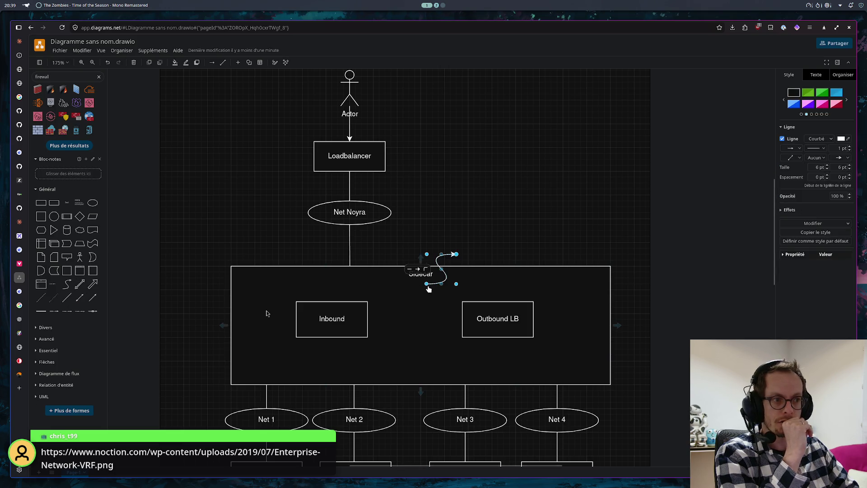
{"action": "left_click_drag", "start_coordinate": [429, 289], "coordinate": [340, 172]}
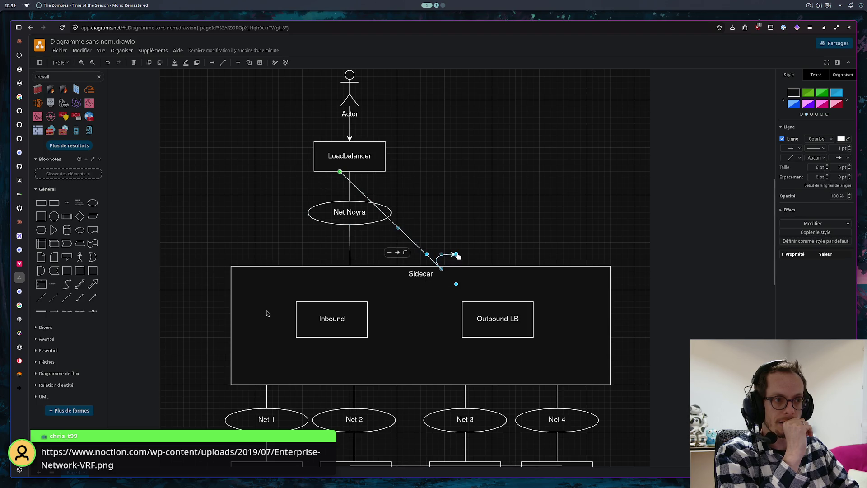
{"action": "left_click_drag", "start_coordinate": [457, 256], "coordinate": [330, 301]}
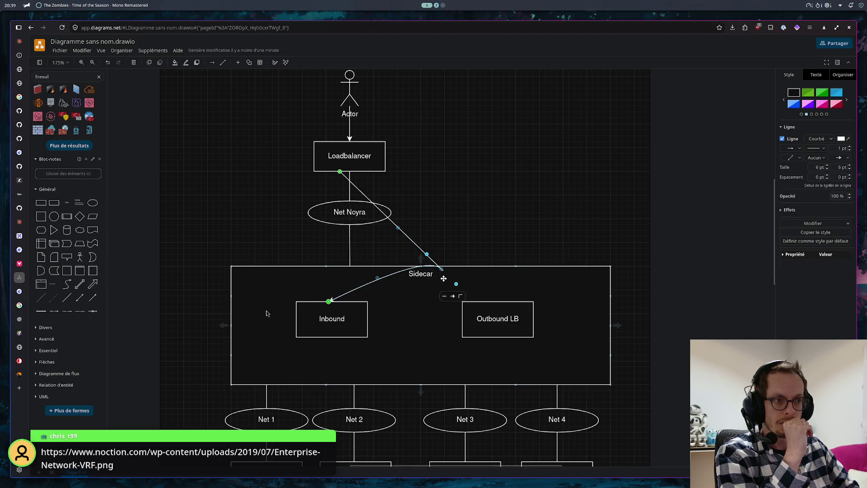
{"action": "mouse_move", "coordinate": [442, 270]}
{"action": "left_mouse_down"}
{"action": "mouse_move", "coordinate": [351, 236]}
{"action": "mouse_move", "coordinate": [296, 229]}
{"action": "left_mouse_up"}
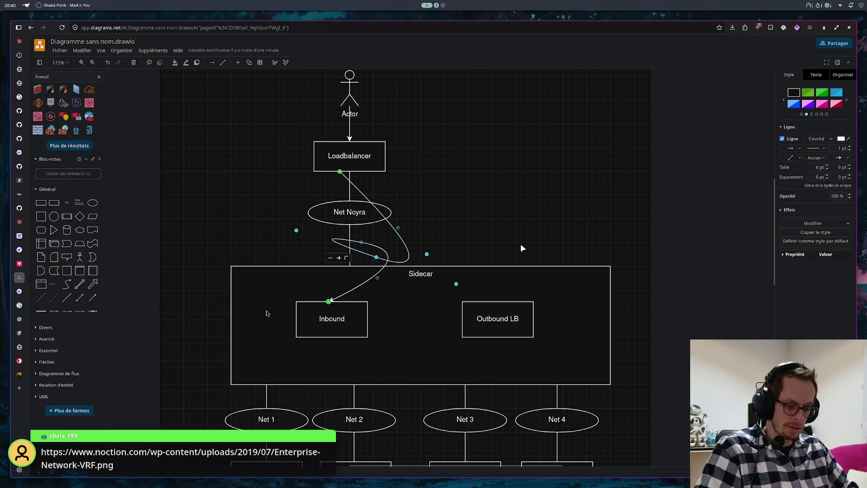
{"action": "key", "text": "Delete"}
- Add a fresh curved connector from Loadbalancer to the top of Inbound
{"action": "left_click", "coordinate": [90, 283]}
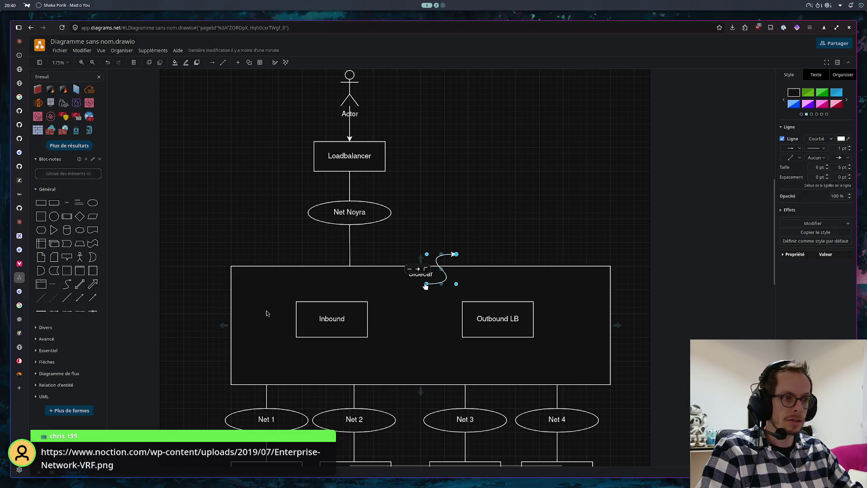
{"action": "left_click_drag", "start_coordinate": [426, 285], "coordinate": [480, 174]}
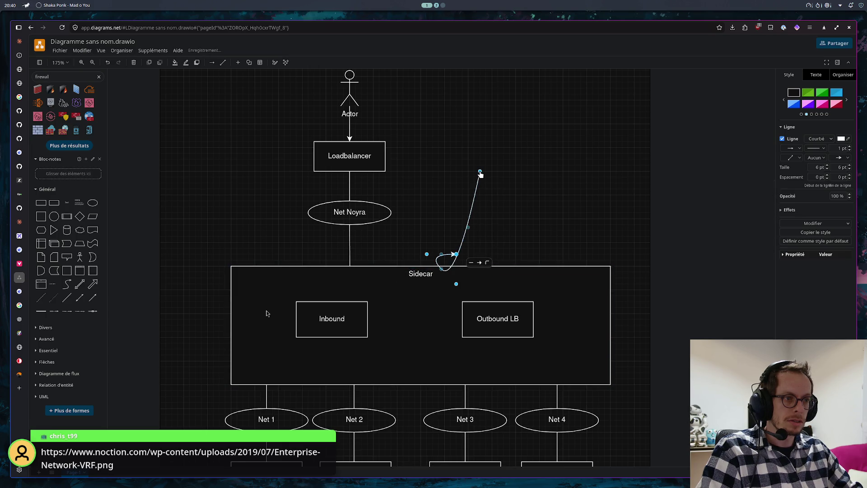
{"action": "mouse_move", "coordinate": [480, 174]}
{"action": "left_mouse_down"}
{"action": "mouse_move", "coordinate": [332, 183]}
{"action": "mouse_move", "coordinate": [345, 171]}
{"action": "left_mouse_up"}
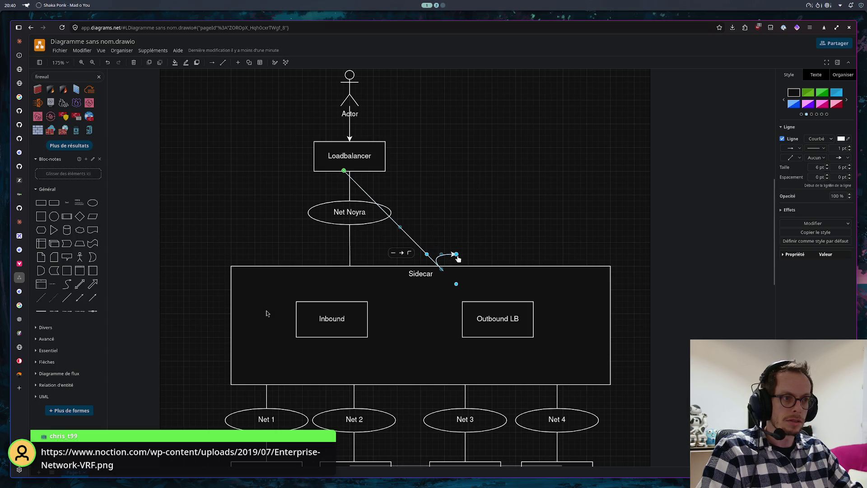
{"action": "left_click_drag", "start_coordinate": [457, 255], "coordinate": [323, 303]}
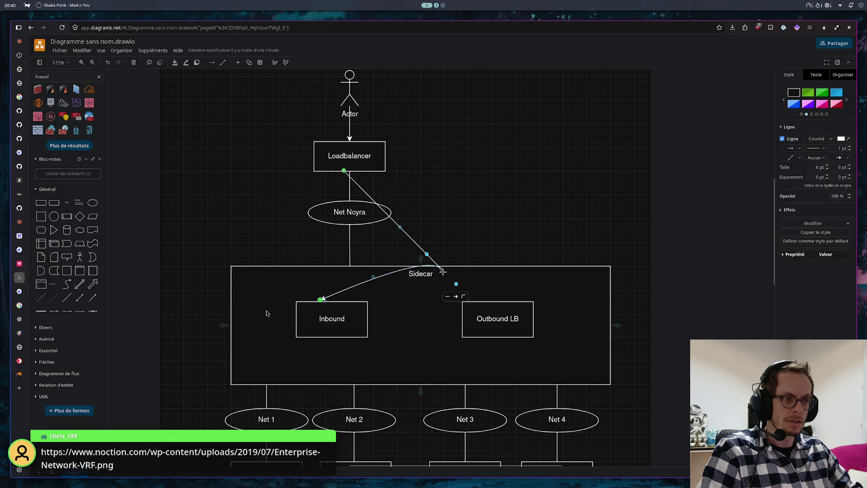
- Shape the connector's bend points so the curve passes through Net Noyra
{"action": "left_click_drag", "start_coordinate": [456, 285], "coordinate": [290, 218]}
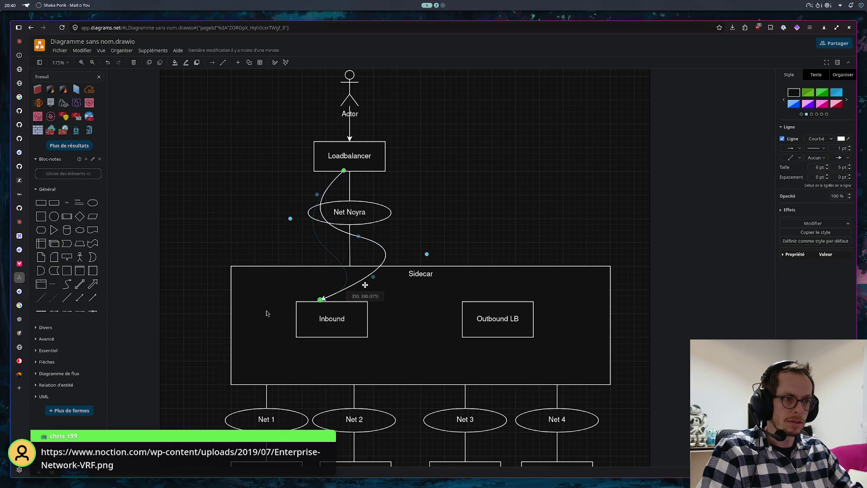
{"action": "left_click_drag", "start_coordinate": [374, 277], "coordinate": [358, 270]}
{"action": "left_click_drag", "start_coordinate": [290, 218], "coordinate": [327, 221]}
{"action": "left_click_drag", "start_coordinate": [367, 283], "coordinate": [350, 278]}
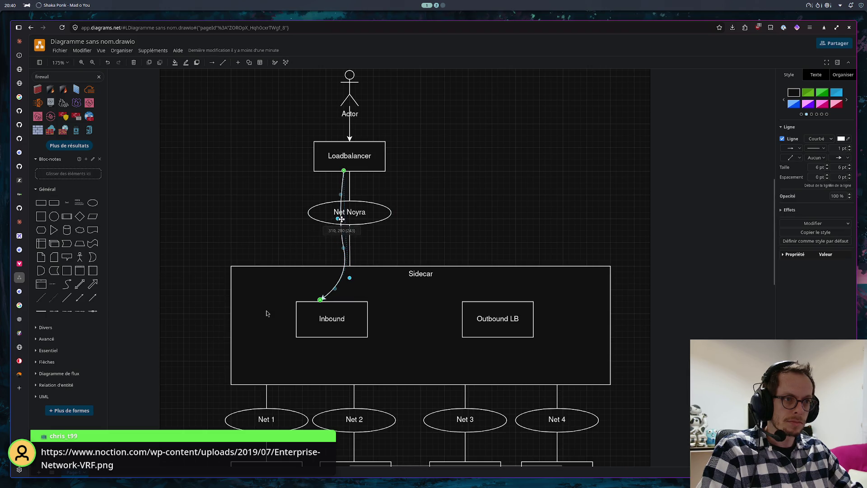
{"action": "left_click_drag", "start_coordinate": [338, 218], "coordinate": [343, 218]}
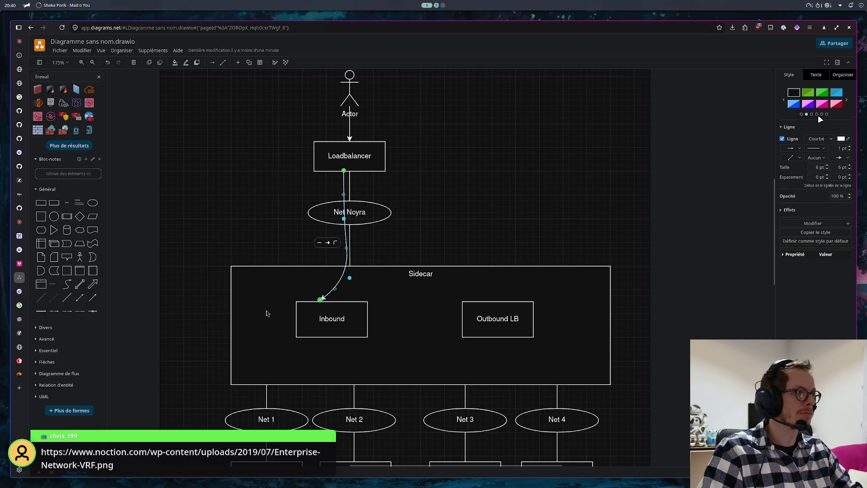
{"action": "left_click", "coordinate": [842, 139]}
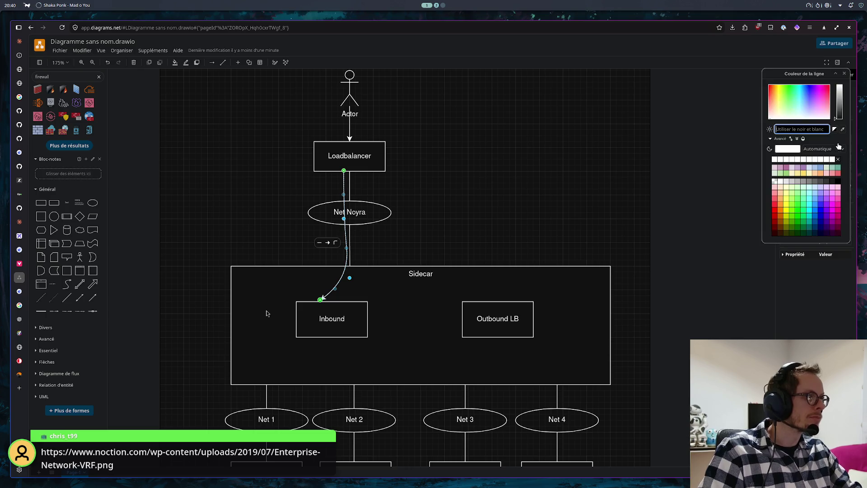
- Colour the Loadbalancer–Inbound connector pink and place Net Noyra in front of it
{"action": "left_click", "coordinate": [838, 212]}
{"action": "left_click", "coordinate": [535, 227]}
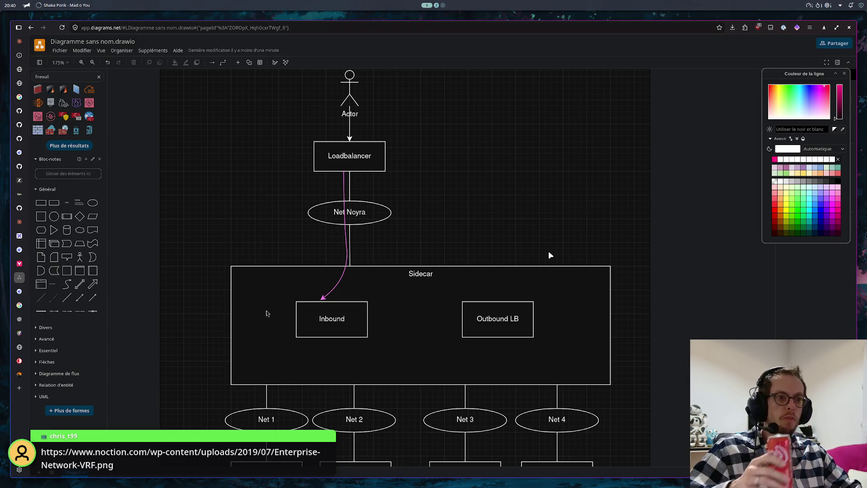
{"action": "left_click", "coordinate": [366, 201]}
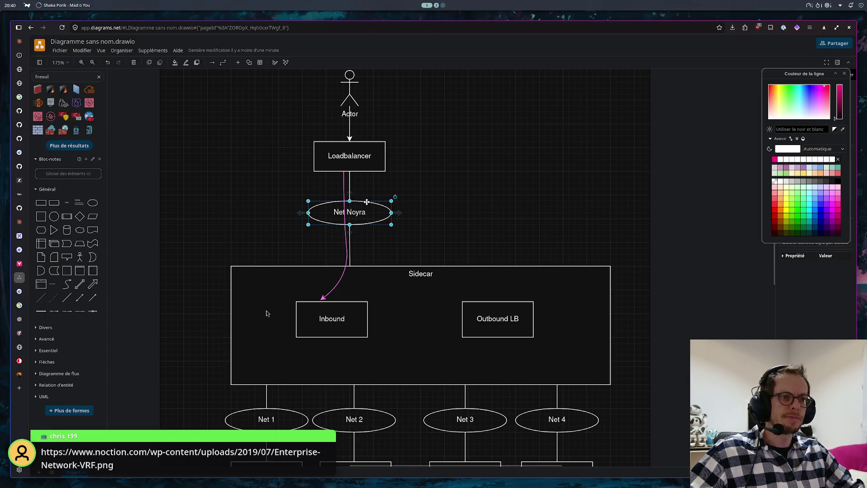
{"action": "right_click", "coordinate": [374, 204]}
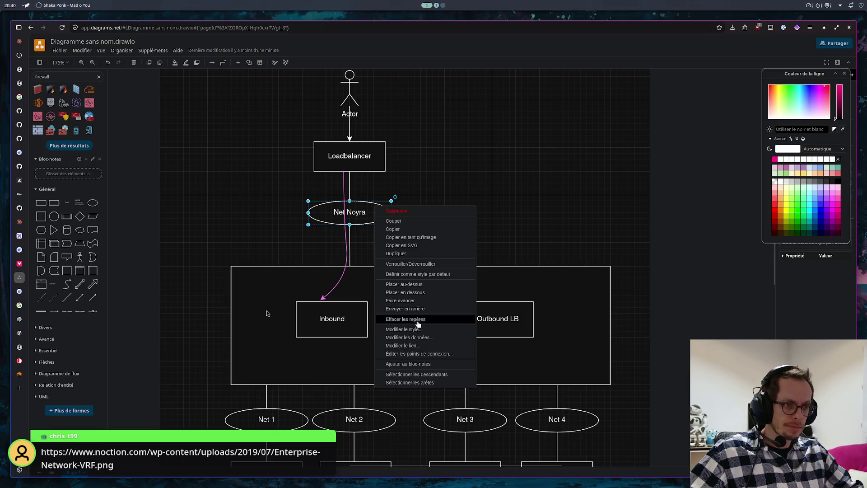
{"action": "left_click", "coordinate": [412, 288]}
{"action": "left_click", "coordinate": [694, 308]}
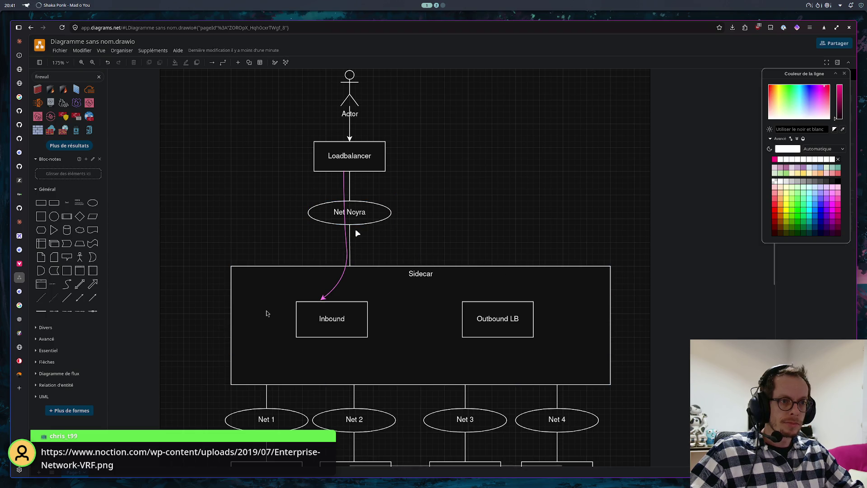
- Give the Net Noyra ellipse a white FFFFFF outline and a solid fill
{"action": "left_click", "coordinate": [387, 210]}
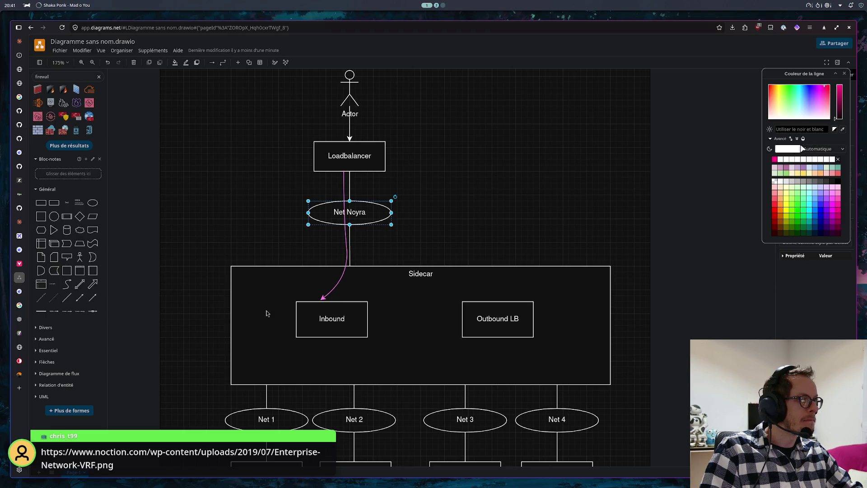
{"action": "left_click", "coordinate": [821, 151]}
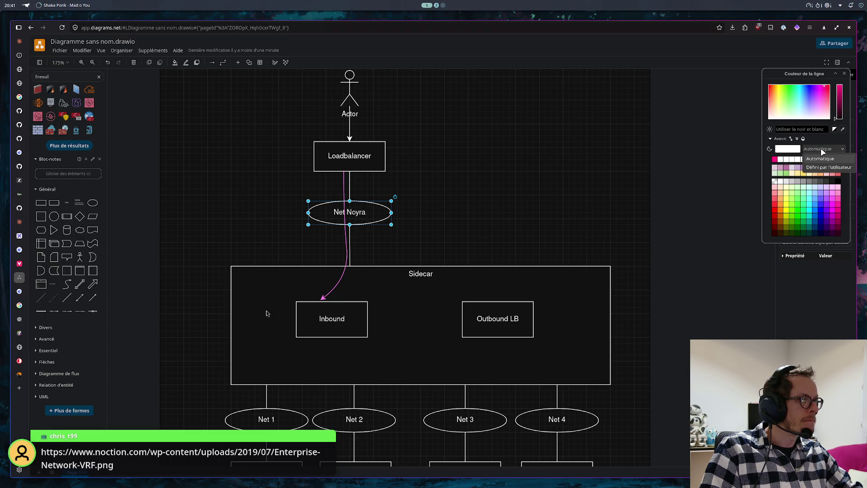
{"action": "left_click", "coordinate": [830, 168]}
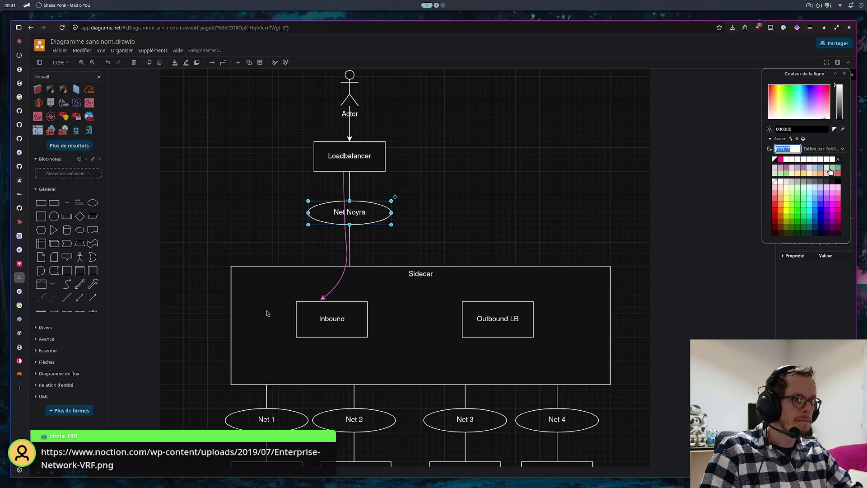
{"action": "left_click", "coordinate": [787, 160]}
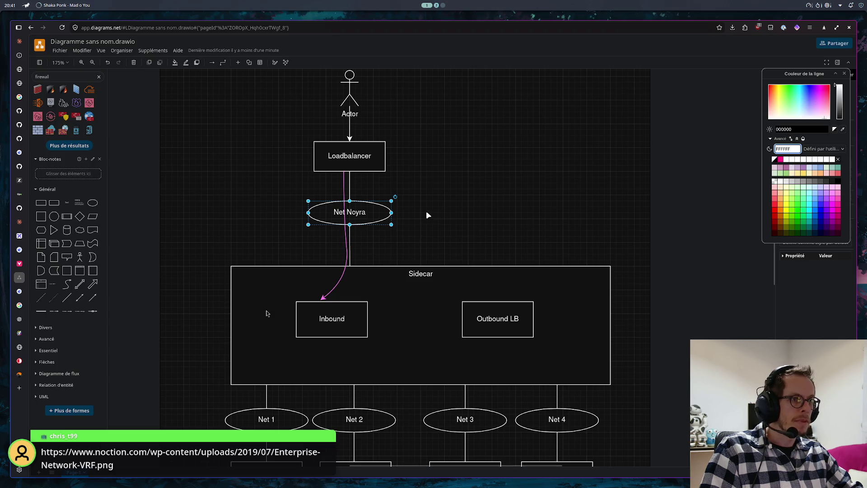
{"action": "left_click", "coordinate": [838, 75]}
{"action": "left_click", "coordinate": [794, 139]}
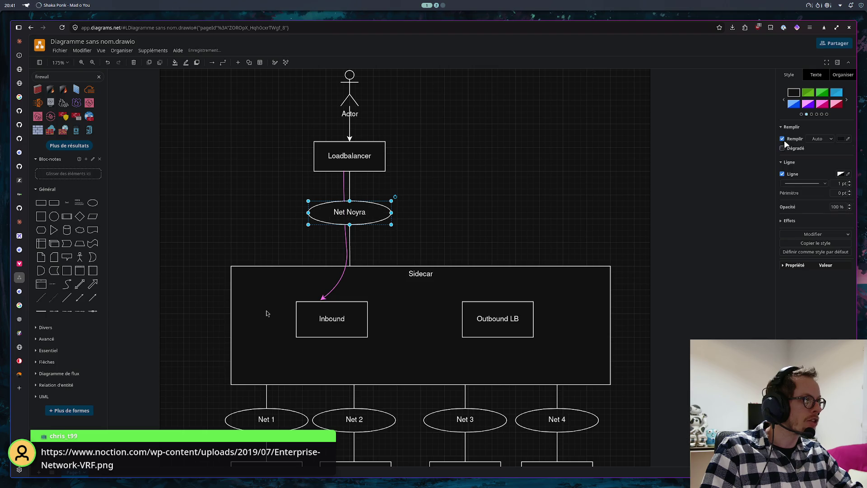
{"action": "left_click", "coordinate": [585, 177]}
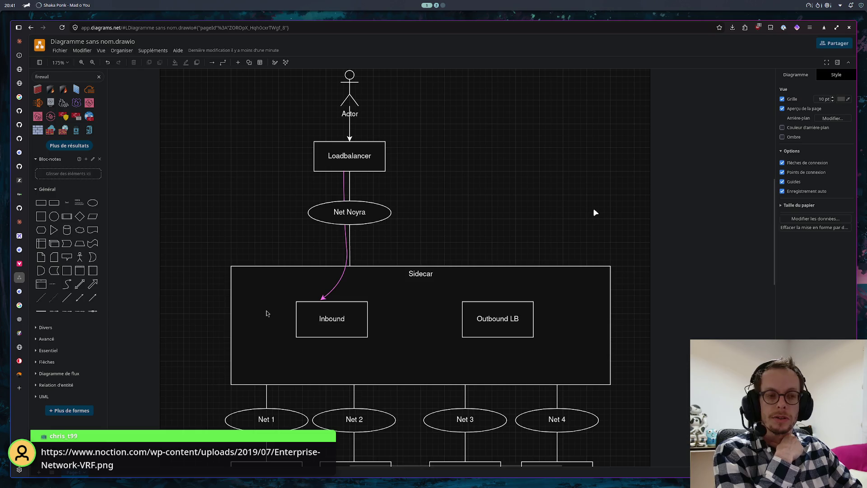
{"action": "scroll", "coordinate": [569, 203], "scroll_direction": "down", "scroll_amount": 1}
{"action": "scroll", "coordinate": [522, 203], "scroll_direction": "down", "scroll_amount": 1}
{"action": "scroll", "coordinate": [501, 207], "scroll_direction": "down", "scroll_amount": 1}
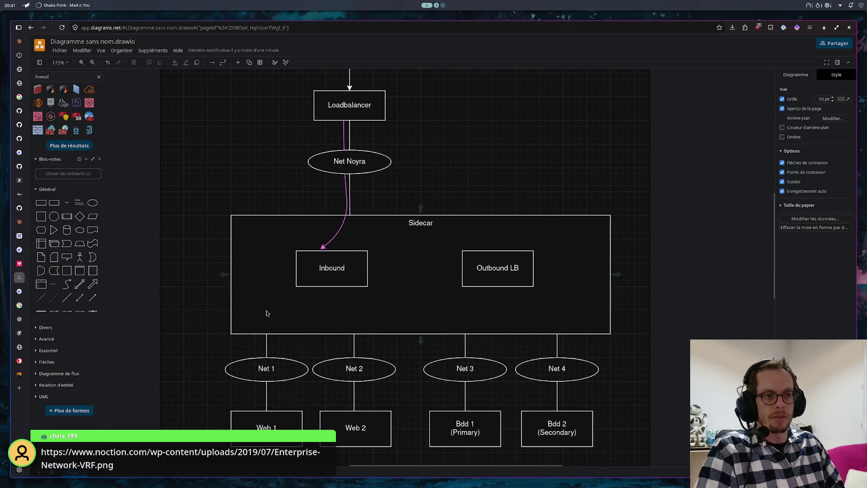
- After checking the IDE schema, create a pink connector from Inbound down to Web 1
{"action": "key", "text": "alt+Tab"}
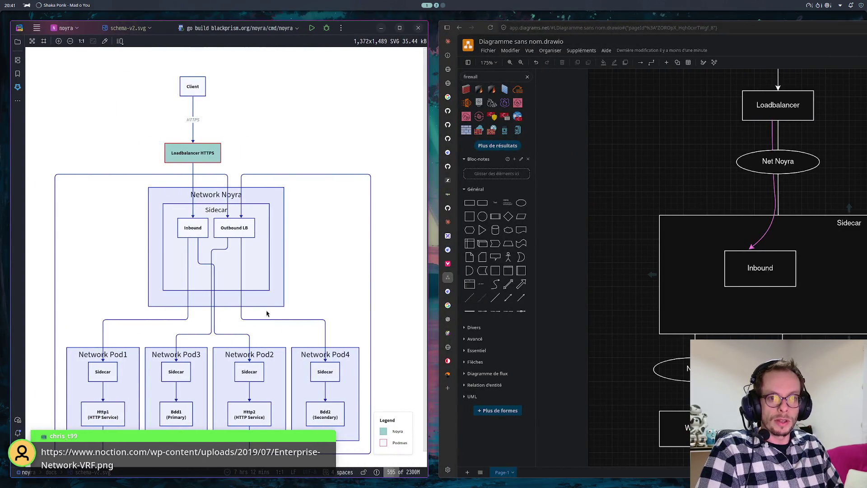
{"action": "key", "text": "super+Up"}
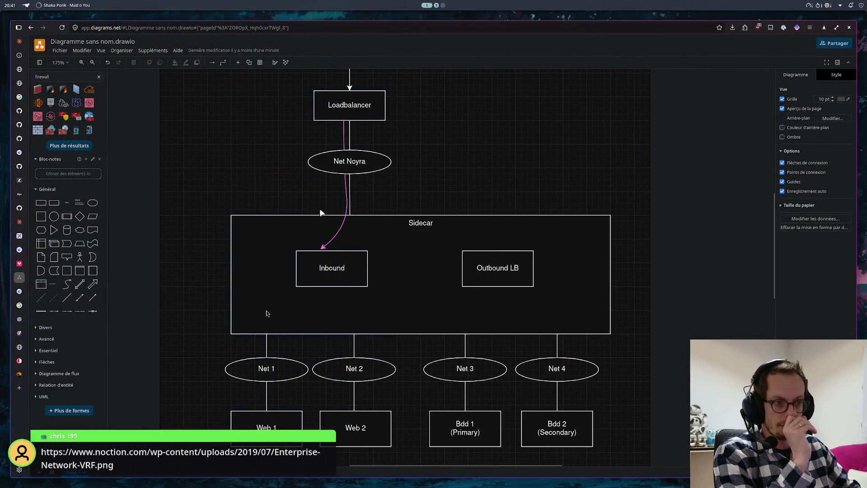
{"action": "left_click", "coordinate": [347, 196]}
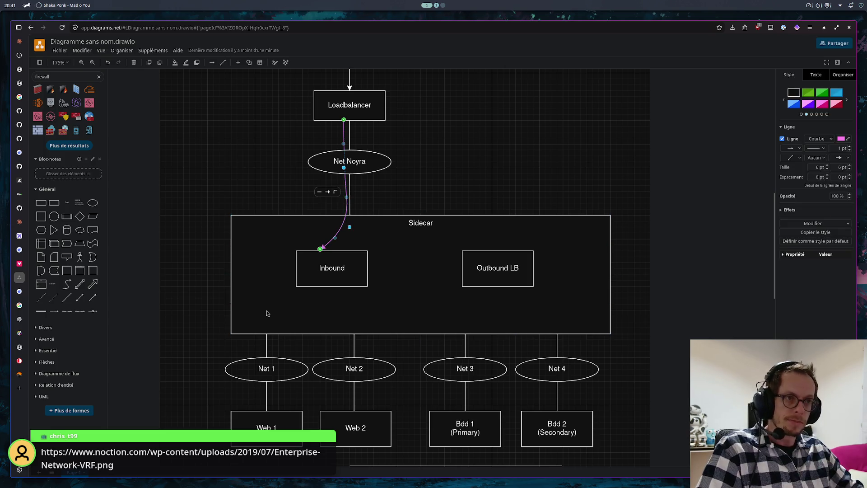
{"action": "mouse_move", "coordinate": [332, 293]}
{"action": "left_mouse_down"}
{"action": "mouse_move", "coordinate": [312, 365]}
{"action": "mouse_move", "coordinate": [320, 339]}
{"action": "left_mouse_up"}
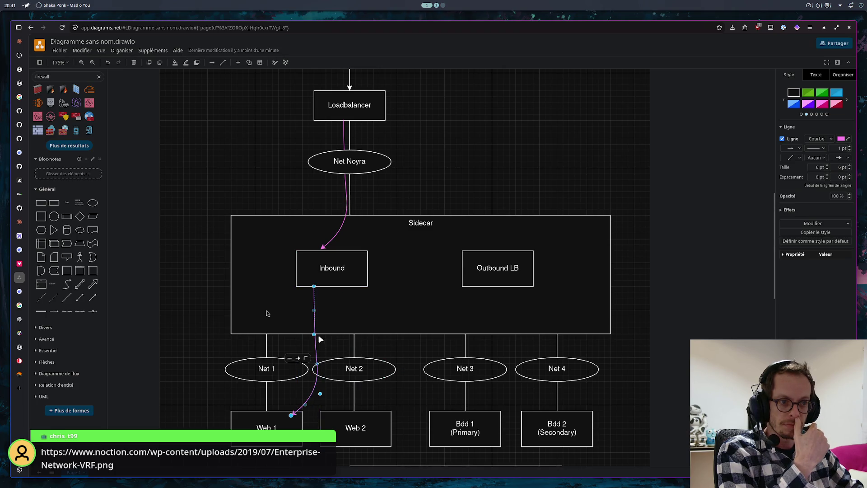
- Bend the new connector so its curve passes through Net 1
{"action": "left_click_drag", "start_coordinate": [314, 334], "coordinate": [242, 329]}
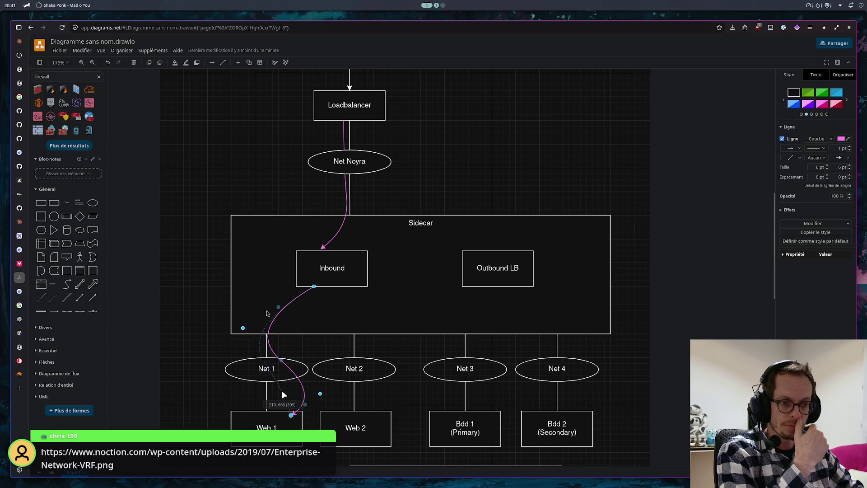
{"action": "mouse_move", "coordinate": [290, 392]}
{"action": "left_mouse_down"}
{"action": "mouse_move", "coordinate": [303, 388]}
{"action": "mouse_move", "coordinate": [270, 409]}
{"action": "left_mouse_up"}
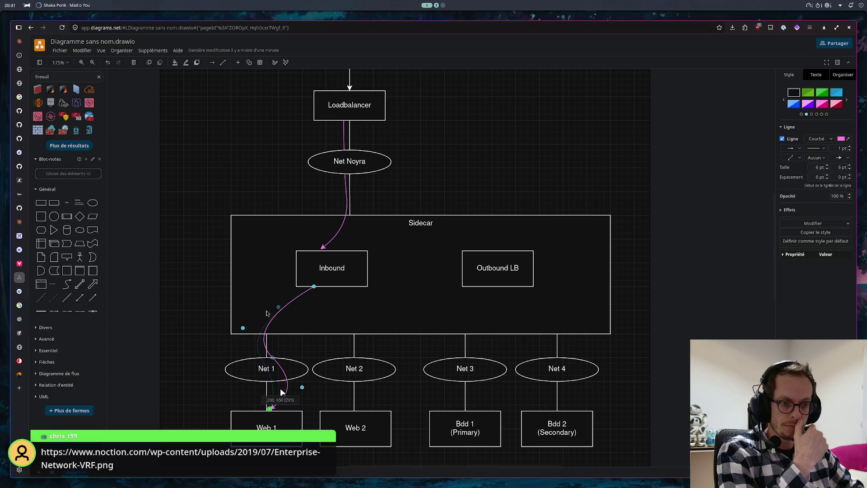
{"action": "mouse_move", "coordinate": [280, 388]}
{"action": "left_mouse_down"}
{"action": "mouse_move", "coordinate": [242, 330]}
{"action": "mouse_move", "coordinate": [266, 327]}
{"action": "mouse_move", "coordinate": [266, 304]}
{"action": "left_mouse_up"}
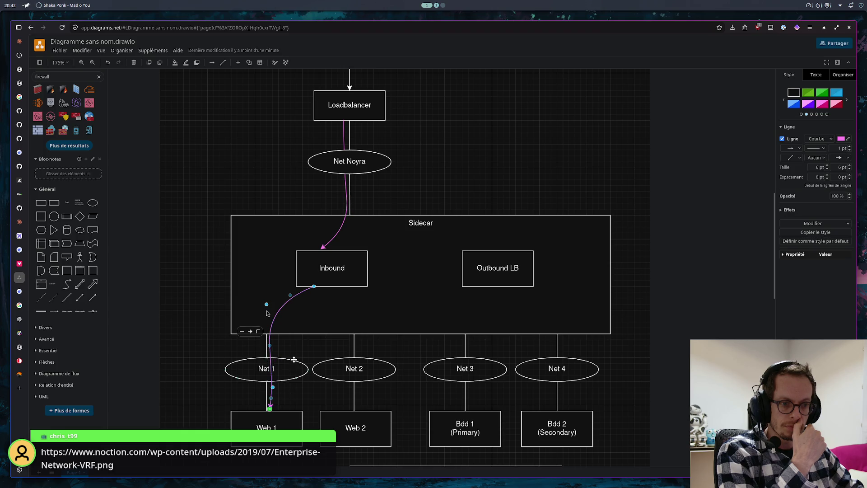
{"action": "left_click", "coordinate": [271, 375]}
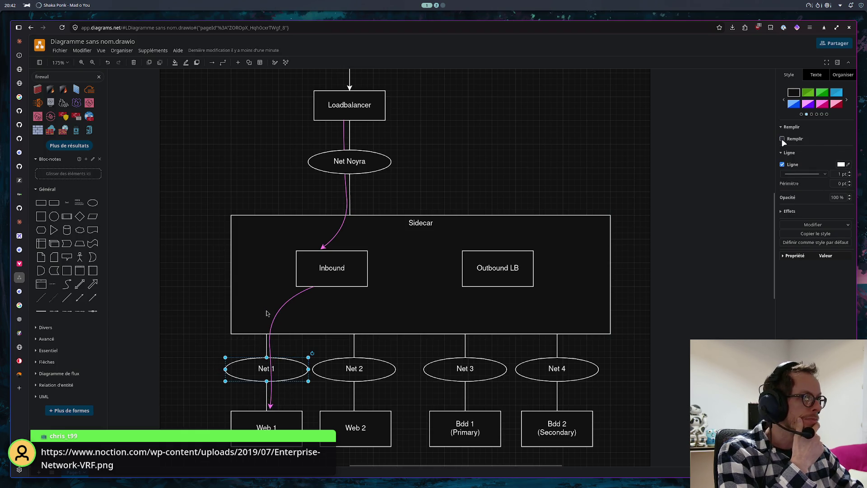
- Place the Net 1 ellipse in front of the new pink arrow
{"action": "left_click", "coordinate": [530, 142]}
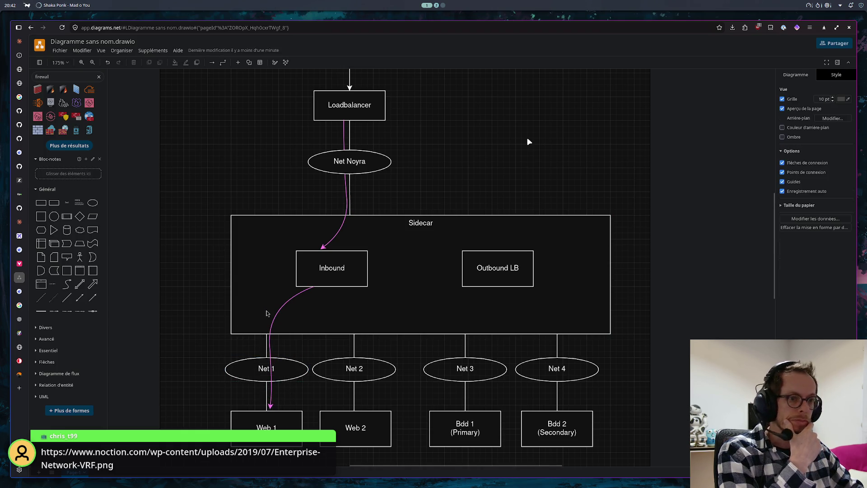
{"action": "left_click", "coordinate": [295, 363]}
{"action": "right_click", "coordinate": [295, 363]}
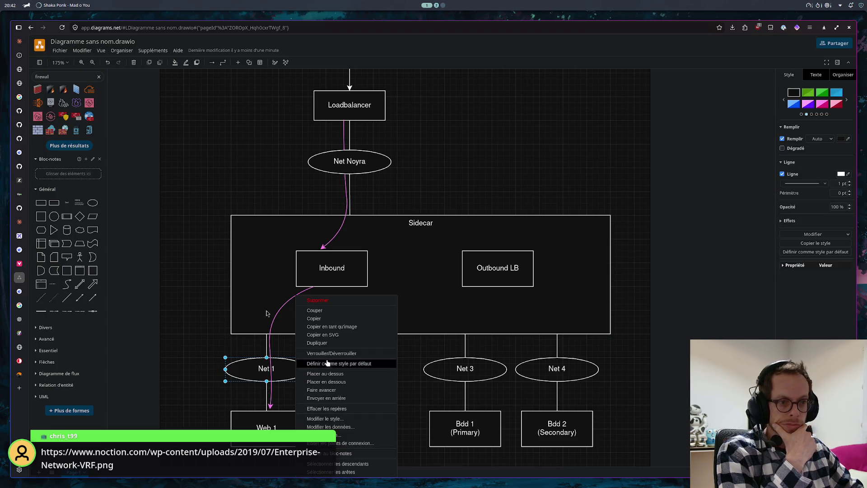
{"action": "left_click", "coordinate": [337, 373]}
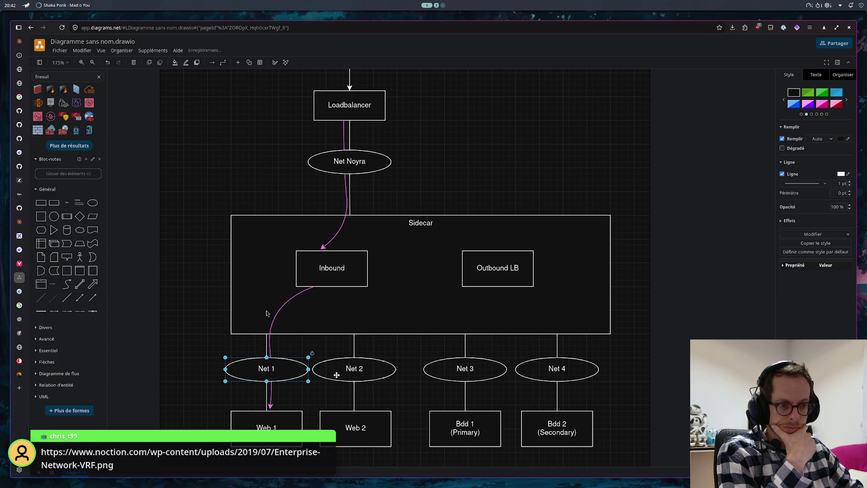
{"action": "left_click", "coordinate": [702, 304]}
- Attach the Loadbalancer–Inbound arrow's end to Inbound's top-centre connection point
{"action": "left_click", "coordinate": [325, 248]}
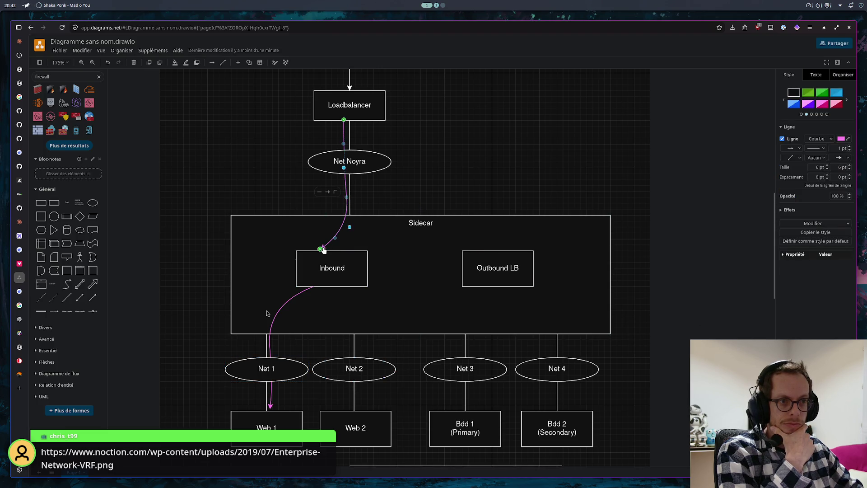
{"action": "left_click_drag", "start_coordinate": [321, 249], "coordinate": [332, 251]}
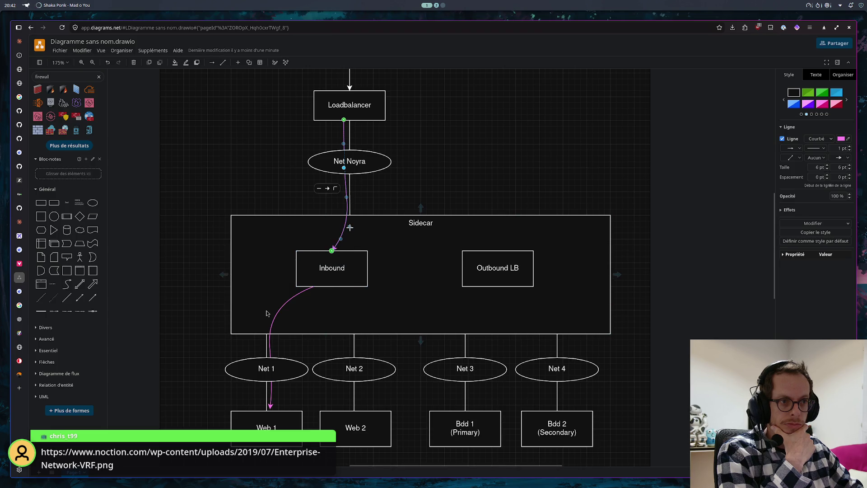
{"action": "left_click", "coordinate": [711, 215]}
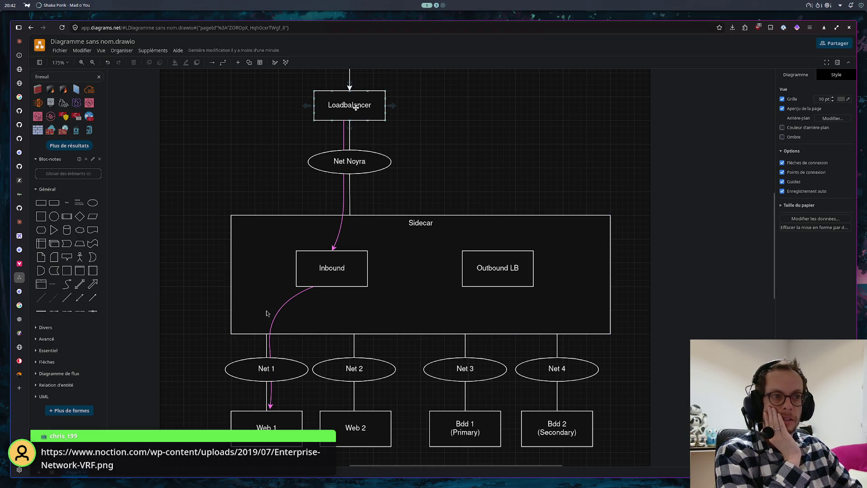
{"action": "scroll", "coordinate": [355, 106], "scroll_direction": "up", "scroll_amount": 1}
{"action": "scroll", "coordinate": [359, 116], "scroll_direction": "up", "scroll_amount": 1}
{"action": "scroll", "coordinate": [364, 126], "scroll_direction": "up", "scroll_amount": 1}
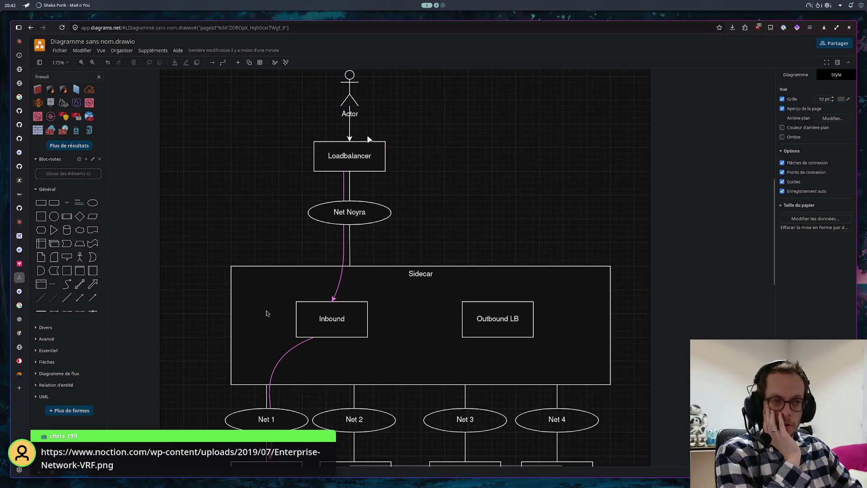